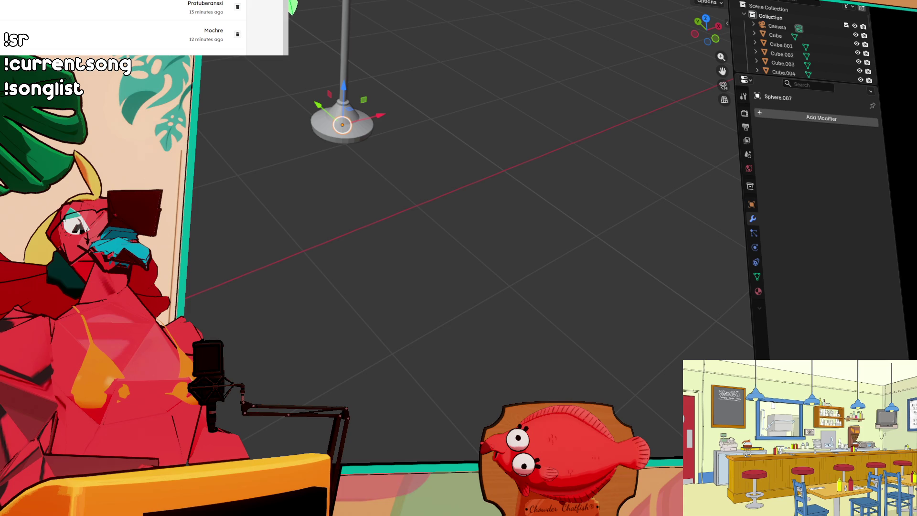
- Select the stray hanging lamp's cone shade and frame the view on it
{"action": "mouse_move", "coordinate": [557, 234]}
{"action": "left_mouse_down"}
{"action": "mouse_move", "coordinate": [471, 129]}
{"action": "mouse_move", "coordinate": [430, 185]}
{"action": "mouse_move", "coordinate": [388, 145]}
{"action": "mouse_move", "coordinate": [395, 141]}
{"action": "mouse_move", "coordinate": [368, 135]}
{"action": "mouse_move", "coordinate": [327, 149]}
{"action": "mouse_move", "coordinate": [556, 316]}
{"action": "left_mouse_up"}
{"action": "scroll", "coordinate": [557, 315], "scroll_direction": "up", "scroll_amount": 3}
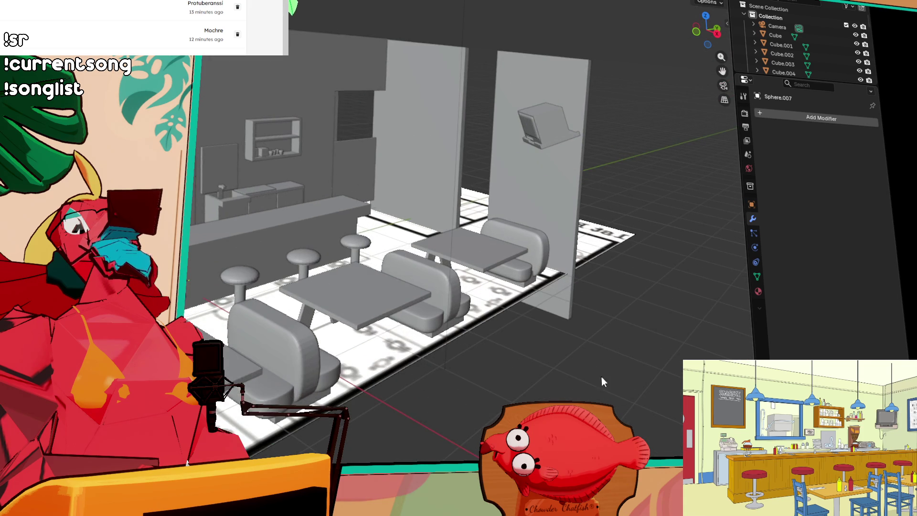
{"action": "scroll", "coordinate": [507, 271], "scroll_direction": "up", "scroll_amount": 2}
{"action": "scroll", "coordinate": [507, 271], "scroll_direction": "down", "scroll_amount": 3}
{"action": "left_click", "coordinate": [632, 366]}
{"action": "mouse_move", "coordinate": [632, 366]}
{"action": "left_mouse_down"}
{"action": "mouse_move", "coordinate": [613, 316]}
{"action": "mouse_move", "coordinate": [631, 336]}
{"action": "left_mouse_up"}
{"action": "key", "text": "KP_Decimal"}
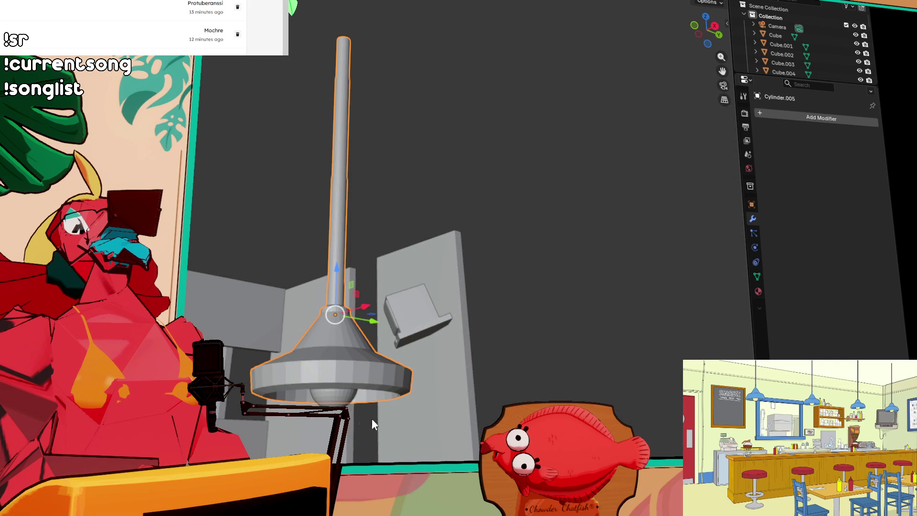
- In Top view, move the lamp over the end of the counter and frame it
{"action": "left_click", "coordinate": [343, 393]}
{"action": "scroll", "coordinate": [406, 339], "scroll_direction": "down", "scroll_amount": 4}
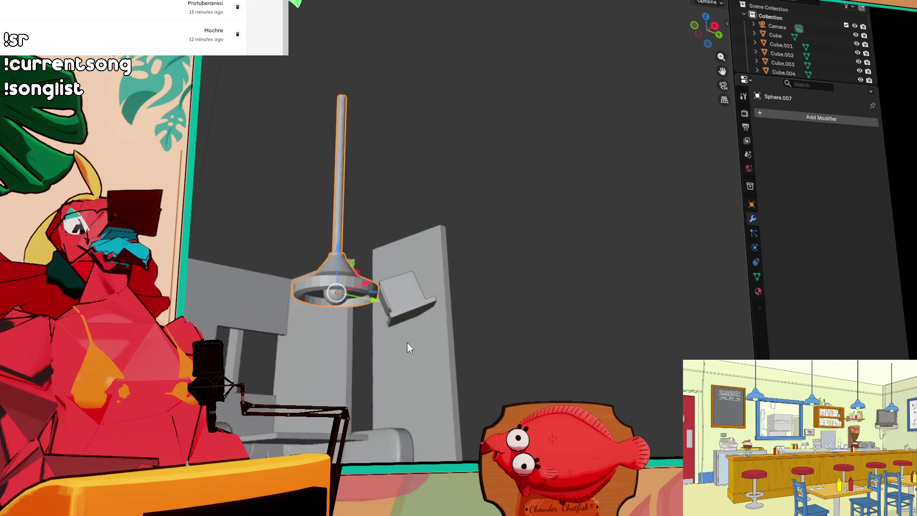
{"action": "scroll", "coordinate": [399, 351], "scroll_direction": "down", "scroll_amount": 3}
{"action": "scroll", "coordinate": [379, 226], "scroll_direction": "up", "scroll_amount": 2}
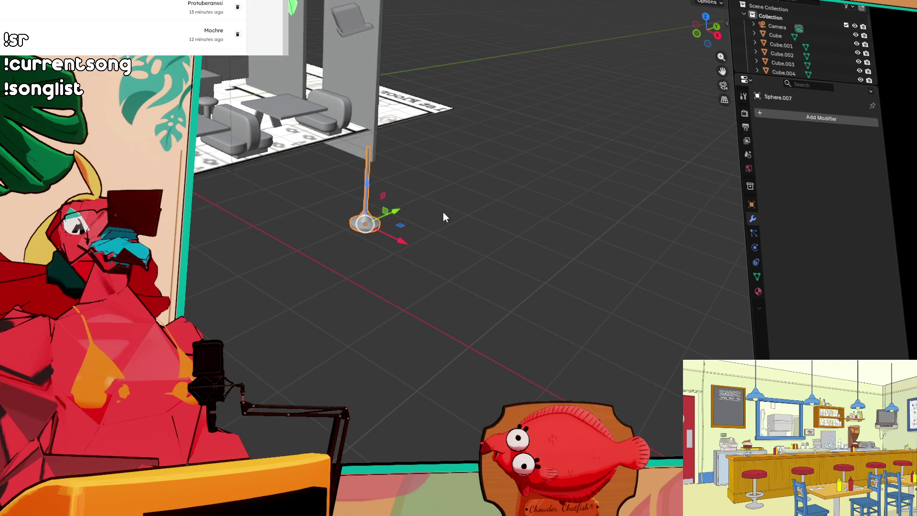
{"action": "left_click", "coordinate": [705, 16]}
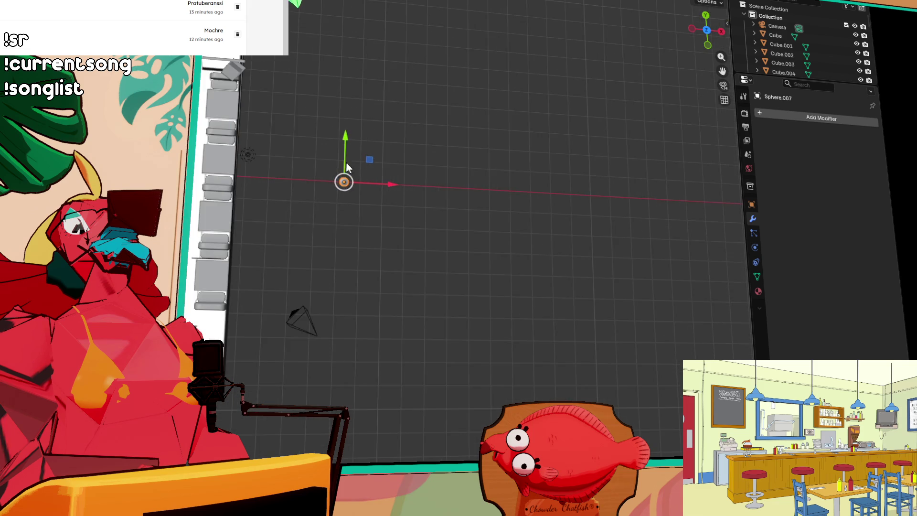
{"action": "left_click_drag", "start_coordinate": [347, 159], "coordinate": [528, 207]}
{"action": "key", "text": "g"}
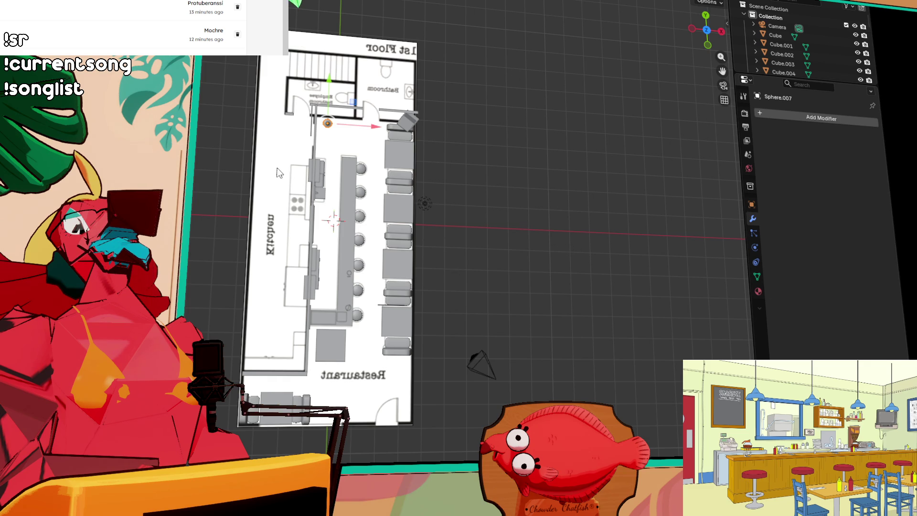
{"action": "key", "text": "g"}
{"action": "left_click", "coordinate": [362, 215]}
{"action": "key", "text": "KP_Decimal"}
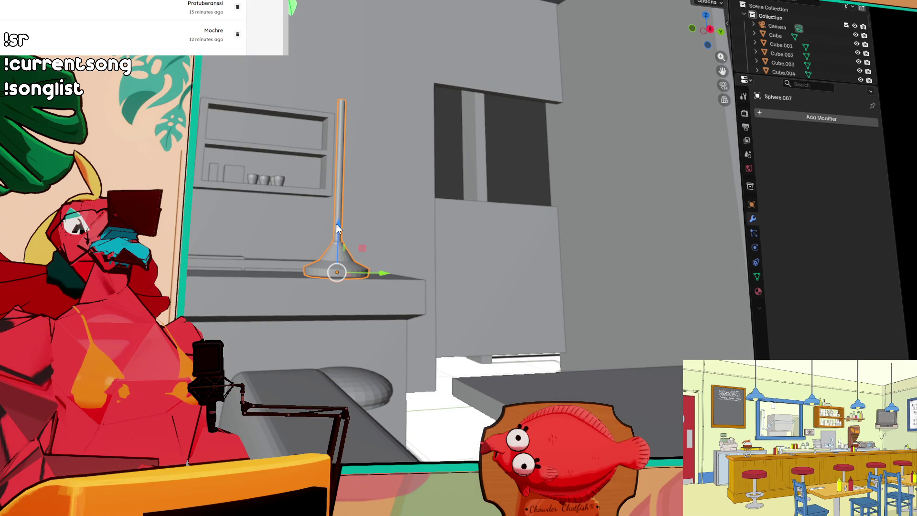
- Lower the lamp to ceiling height above the counter's end and scale it slightly larger
{"action": "mouse_move", "coordinate": [336, 223]}
{"action": "left_mouse_down"}
{"action": "mouse_move", "coordinate": [349, 30]}
{"action": "mouse_move", "coordinate": [375, 199]}
{"action": "mouse_move", "coordinate": [357, 295]}
{"action": "mouse_move", "coordinate": [350, 207]}
{"action": "mouse_move", "coordinate": [232, 231]}
{"action": "mouse_move", "coordinate": [242, 269]}
{"action": "mouse_move", "coordinate": [396, 233]}
{"action": "left_mouse_up"}
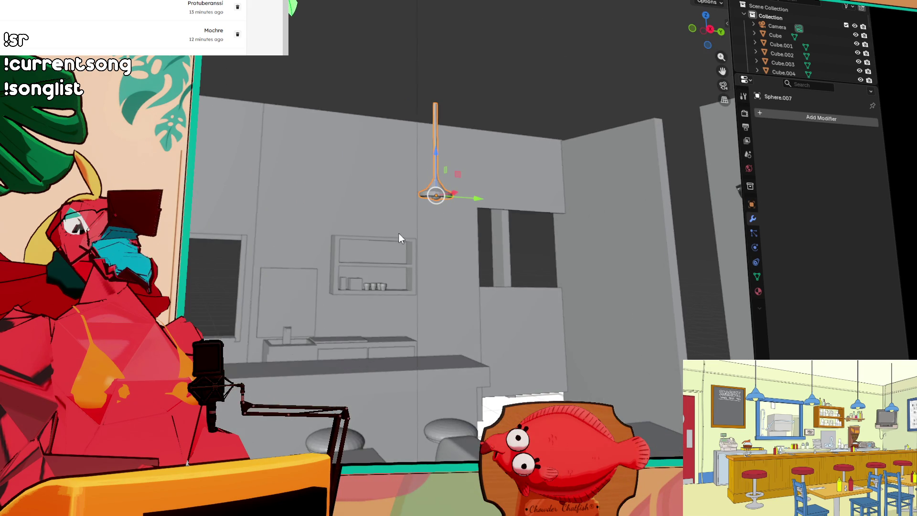
{"action": "mouse_move", "coordinate": [434, 151]}
{"action": "left_mouse_down"}
{"action": "mouse_move", "coordinate": [436, 175]}
{"action": "mouse_move", "coordinate": [508, 203]}
{"action": "mouse_move", "coordinate": [446, 187]}
{"action": "mouse_move", "coordinate": [437, 192]}
{"action": "left_mouse_up"}
{"action": "left_click", "coordinate": [436, 175]}
{"action": "key", "text": "s"}
{"action": "left_click", "coordinate": [440, 169]}
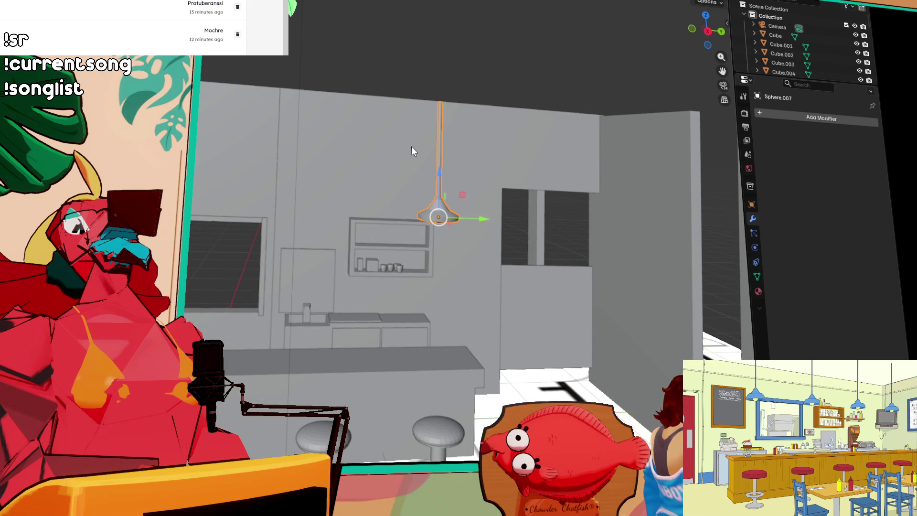
{"action": "key", "text": "s"}
{"action": "left_click", "coordinate": [439, 192]}
- In Edit Mode, pull the top of the lamp pole upward to lengthen it
{"action": "left_click_drag", "start_coordinate": [439, 192], "coordinate": [423, 80]}
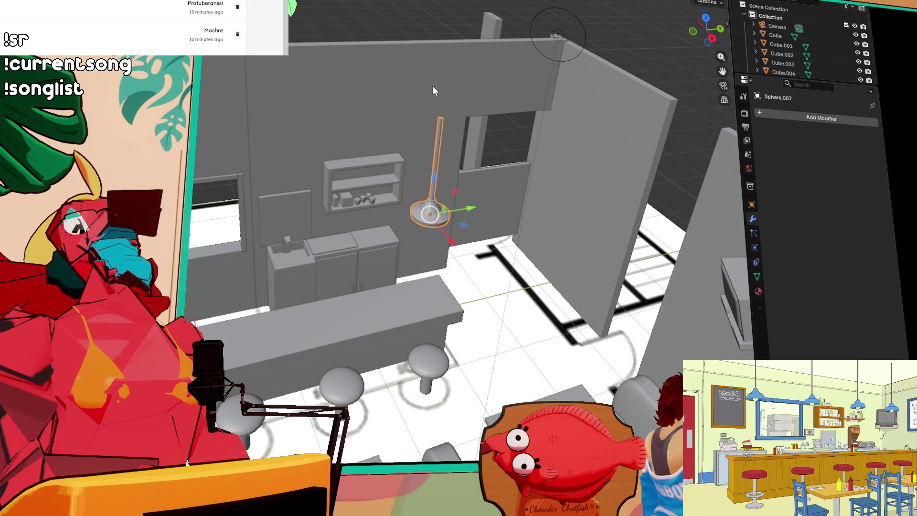
{"action": "left_click_drag", "start_coordinate": [495, 135], "coordinate": [404, 156]}
{"action": "scroll", "coordinate": [404, 156], "scroll_direction": "up", "scroll_amount": 5}
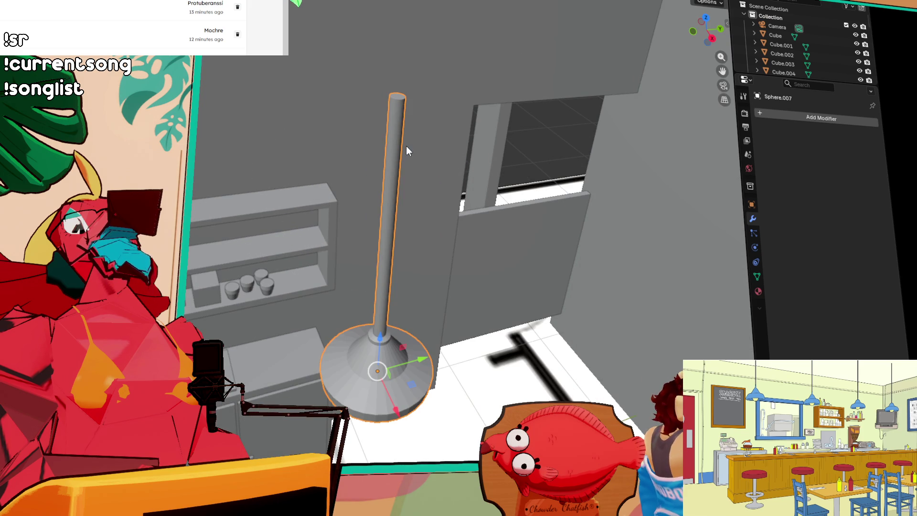
{"action": "key", "text": "Tab"}
{"action": "left_click", "coordinate": [397, 96]}
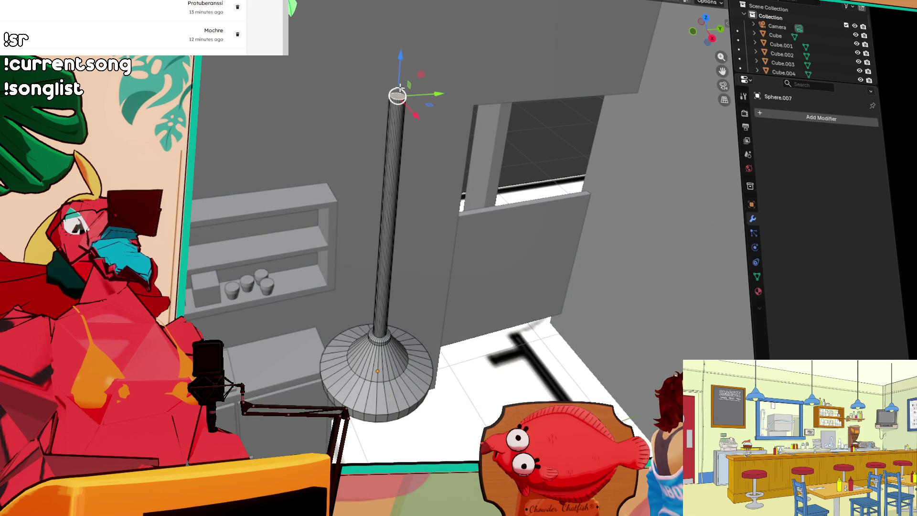
{"action": "left_click_drag", "start_coordinate": [400, 59], "coordinate": [398, 3]}
{"action": "scroll", "coordinate": [419, 381], "scroll_direction": "down", "scroll_amount": 2}
{"action": "scroll", "coordinate": [419, 381], "scroll_direction": "down", "scroll_amount": 3}
{"action": "key", "text": "Tab"}
- In Top view, slide the lamp along the counter's length to align it
{"action": "mouse_move", "coordinate": [403, 391]}
{"action": "left_mouse_down"}
{"action": "mouse_move", "coordinate": [434, 342]}
{"action": "mouse_move", "coordinate": [393, 324]}
{"action": "left_mouse_up"}
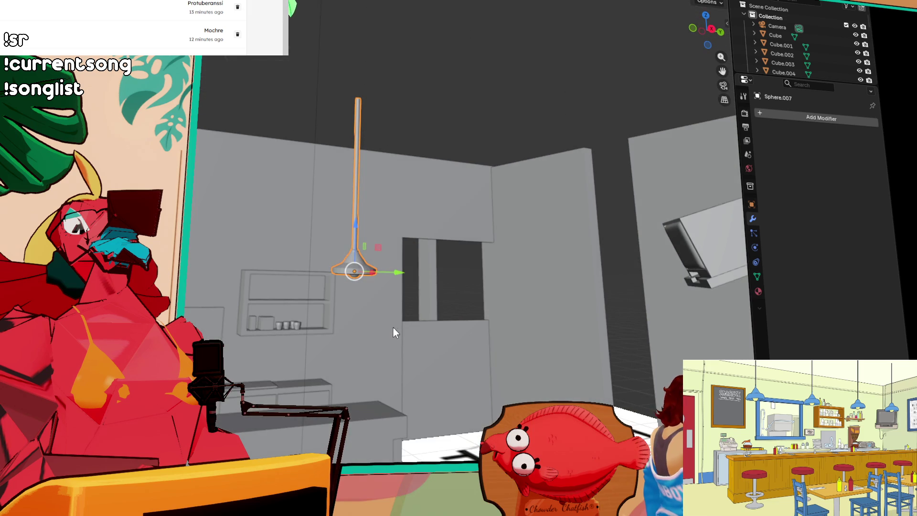
{"action": "left_click", "coordinate": [705, 16]}
{"action": "left_click_drag", "start_coordinate": [352, 134], "coordinate": [351, 139]}
{"action": "scroll", "coordinate": [462, 284], "scroll_direction": "down", "scroll_amount": 3}
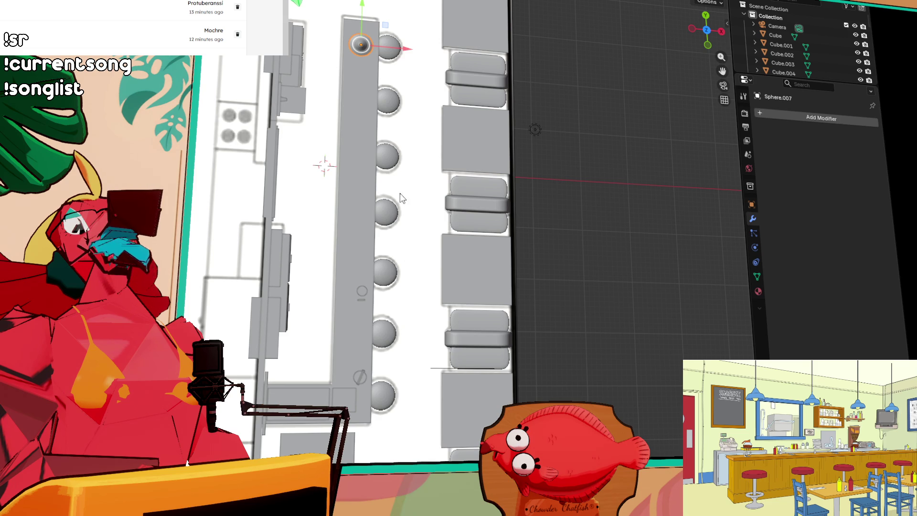
- Set the lamp at the counter's end along Y and place one copy further down
{"action": "key", "text": "g"}
{"action": "key", "text": "y"}
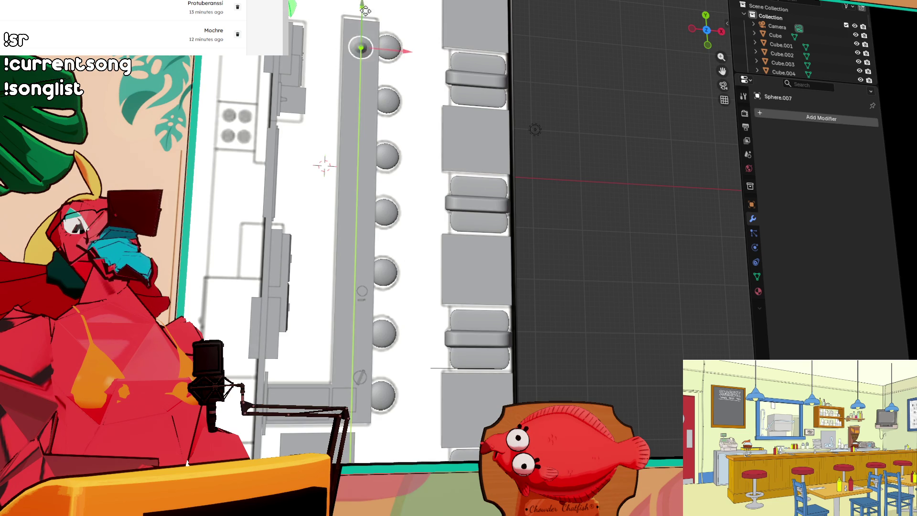
{"action": "left_click", "coordinate": [373, 32]}
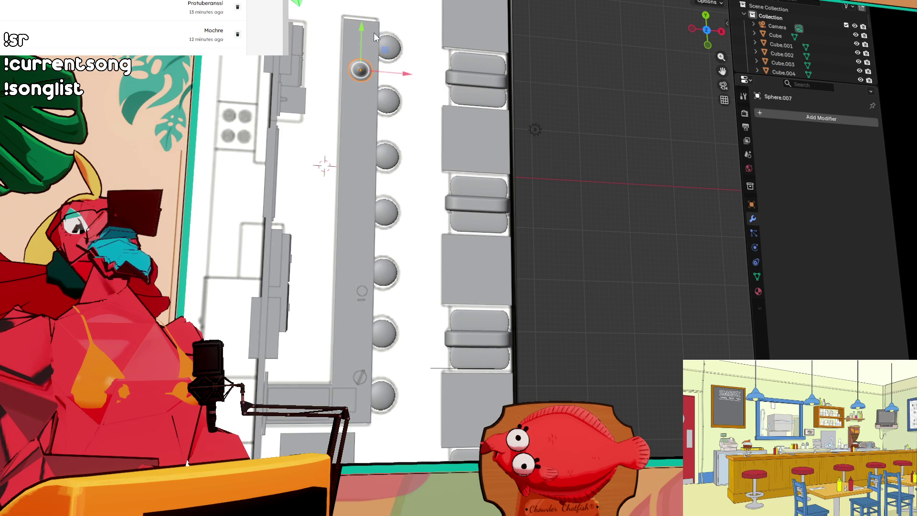
{"action": "key", "text": "shift+d"}
{"action": "key", "text": "y"}
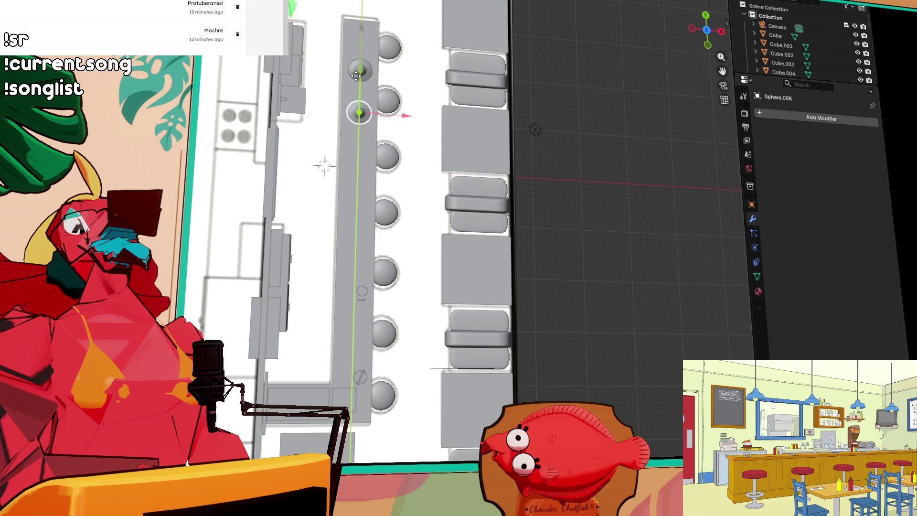
{"action": "left_click", "coordinate": [360, 86]}
- Duplicate both lamps along Y down the counter and adjust one lamp's spacing
{"action": "left_click", "coordinate": [363, 76], "text": "shift"}
{"action": "key", "text": "shift+d"}
{"action": "key", "text": "y"}
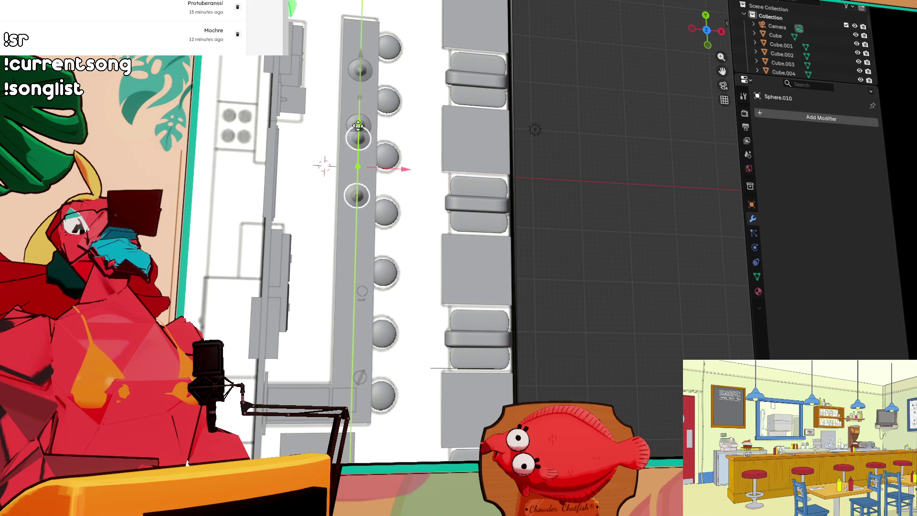
{"action": "left_click", "coordinate": [356, 171]}
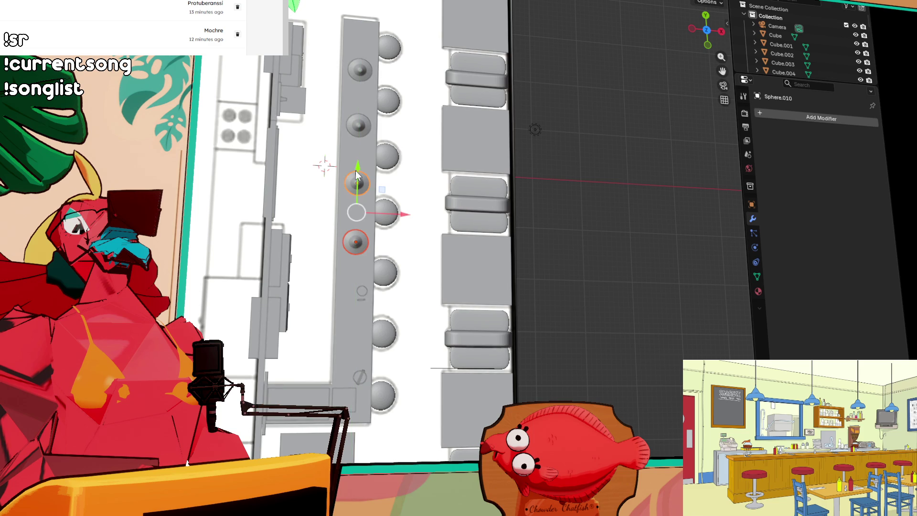
{"action": "left_click", "coordinate": [355, 245]}
{"action": "left_click_drag", "start_coordinate": [357, 198], "coordinate": [357, 191]}
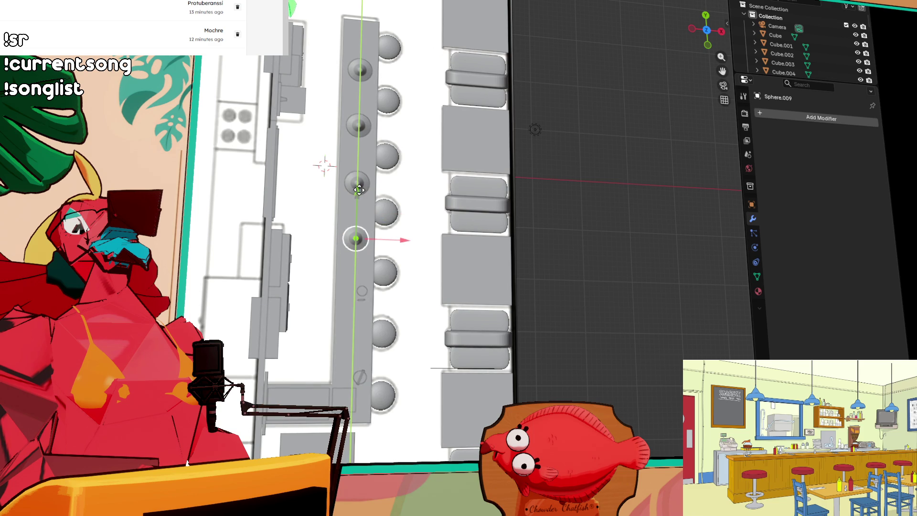
{"action": "left_click", "coordinate": [358, 191]}
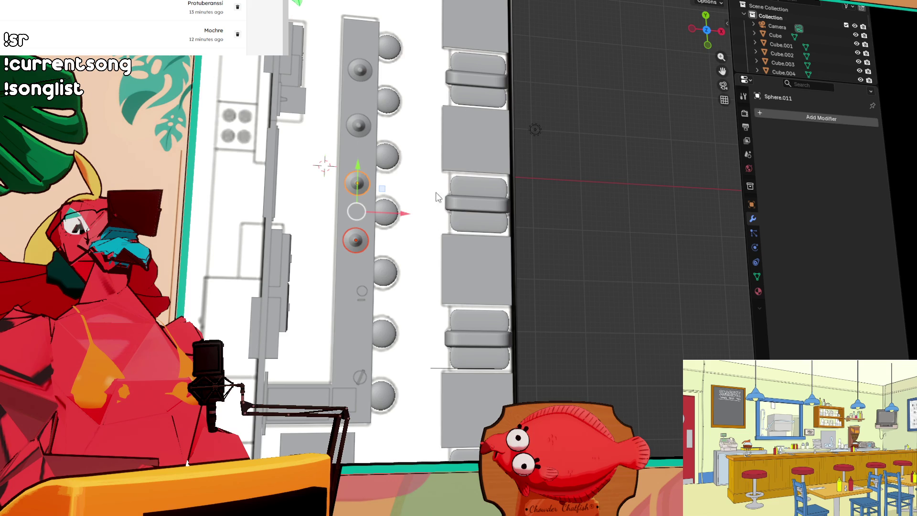
- Duplicate two more lamps along Y to complete the row over the counter
{"action": "key", "text": "shift+d"}
{"action": "key", "text": "y"}
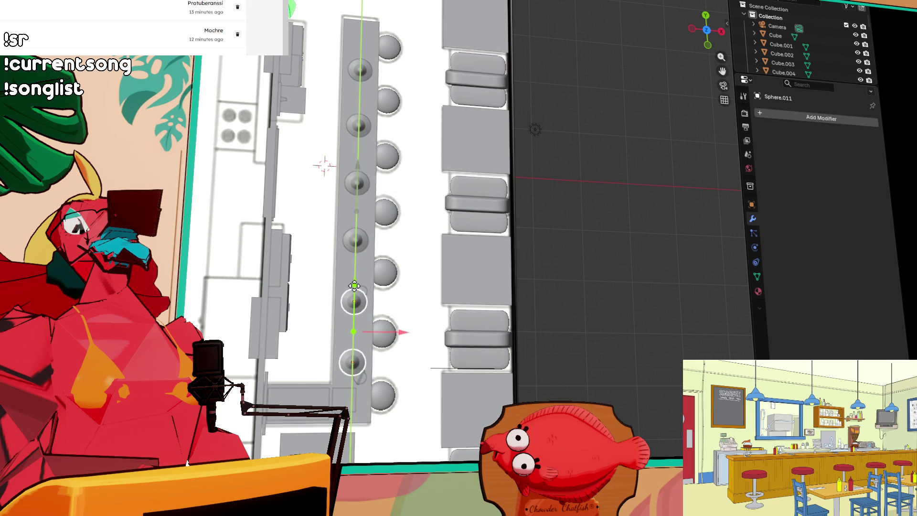
{"action": "left_click", "coordinate": [354, 286]}
{"action": "left_click_drag", "start_coordinate": [354, 286], "coordinate": [306, 173]}
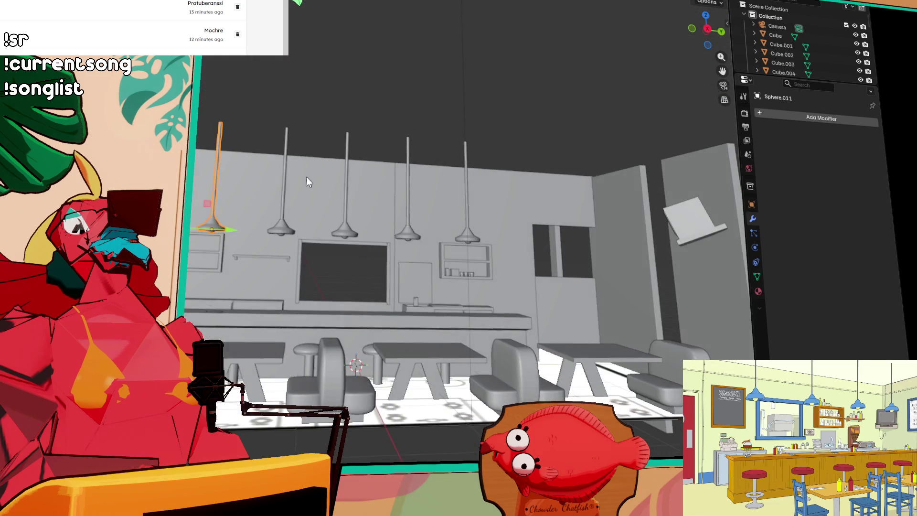
{"action": "scroll", "coordinate": [228, 228], "scroll_direction": "up", "scroll_amount": 2}
{"action": "left_click_drag", "start_coordinate": [228, 228], "coordinate": [299, 238]}
{"action": "scroll", "coordinate": [429, 324], "scroll_direction": "up", "scroll_amount": 3}
{"action": "mouse_move", "coordinate": [429, 323]}
{"action": "left_mouse_down"}
{"action": "mouse_move", "coordinate": [413, 246]}
{"action": "mouse_move", "coordinate": [509, 292]}
{"action": "mouse_move", "coordinate": [445, 287]}
{"action": "left_mouse_up"}
{"action": "scroll", "coordinate": [491, 294], "scroll_direction": "down", "scroll_amount": 3}
{"action": "left_click", "coordinate": [265, 306]}
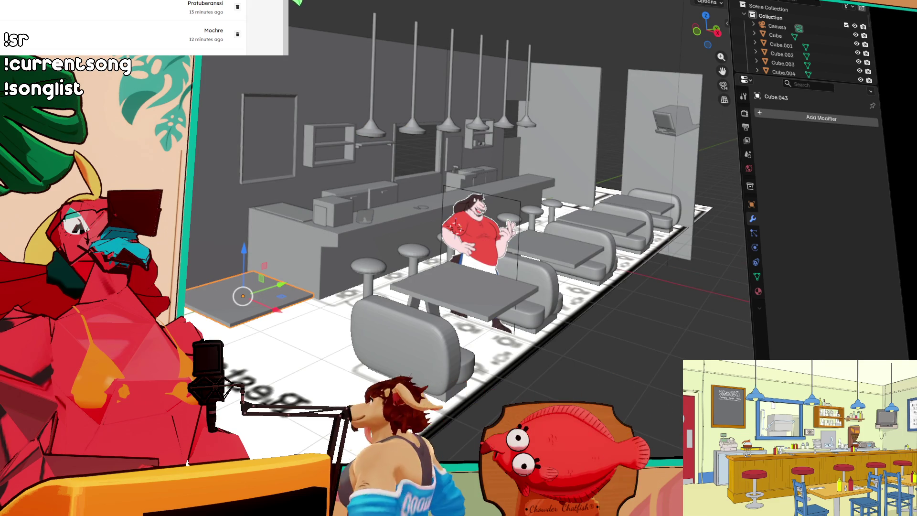
{"action": "left_click_drag", "start_coordinate": [242, 247], "coordinate": [242, 260]}
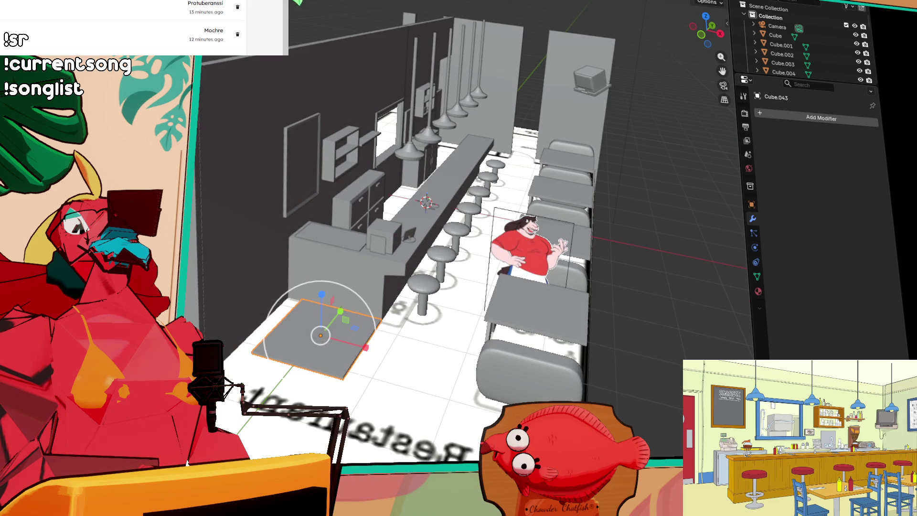
{"action": "mouse_move", "coordinate": [550, 269]}
{"action": "left_mouse_down"}
{"action": "mouse_move", "coordinate": [373, 231]}
{"action": "mouse_move", "coordinate": [363, 197]}
{"action": "mouse_move", "coordinate": [333, 182]}
{"action": "mouse_move", "coordinate": [451, 206]}
{"action": "mouse_move", "coordinate": [451, 227]}
{"action": "mouse_move", "coordinate": [344, 70]}
{"action": "mouse_move", "coordinate": [394, 31]}
{"action": "mouse_move", "coordinate": [434, 63]}
{"action": "mouse_move", "coordinate": [415, 184]}
{"action": "left_mouse_up"}
{"action": "scroll", "coordinate": [420, 164], "scroll_direction": "up", "scroll_amount": 8}
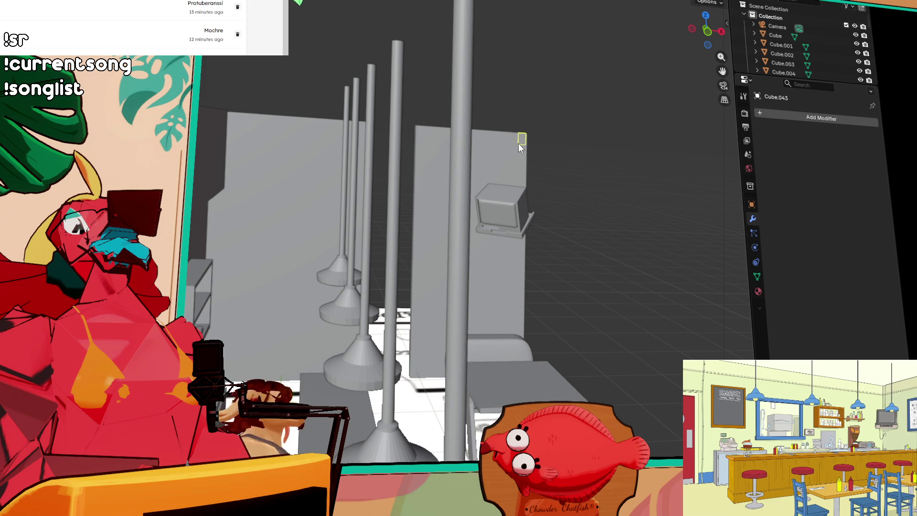
{"action": "left_click", "coordinate": [520, 136]}
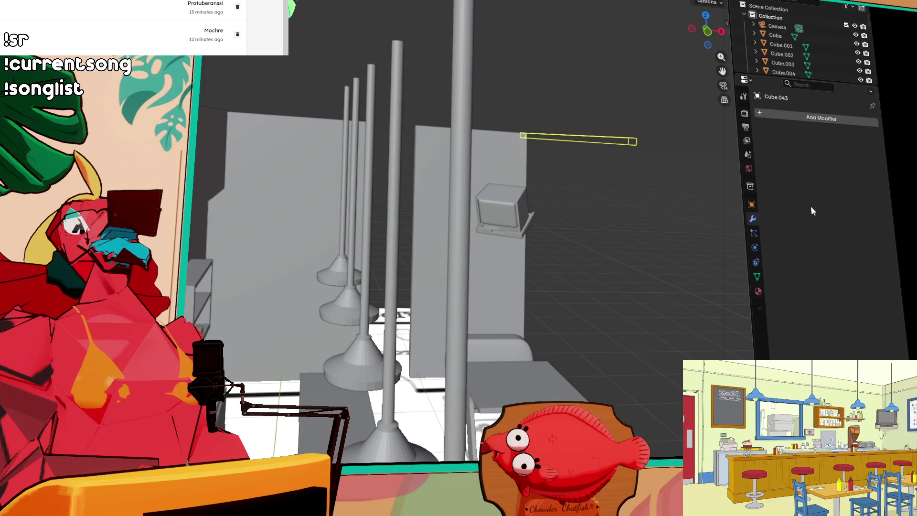
- Stretch the long thin beam Cube.049 much longer along Y
{"action": "scroll", "coordinate": [693, 184], "scroll_direction": "down", "scroll_amount": 5}
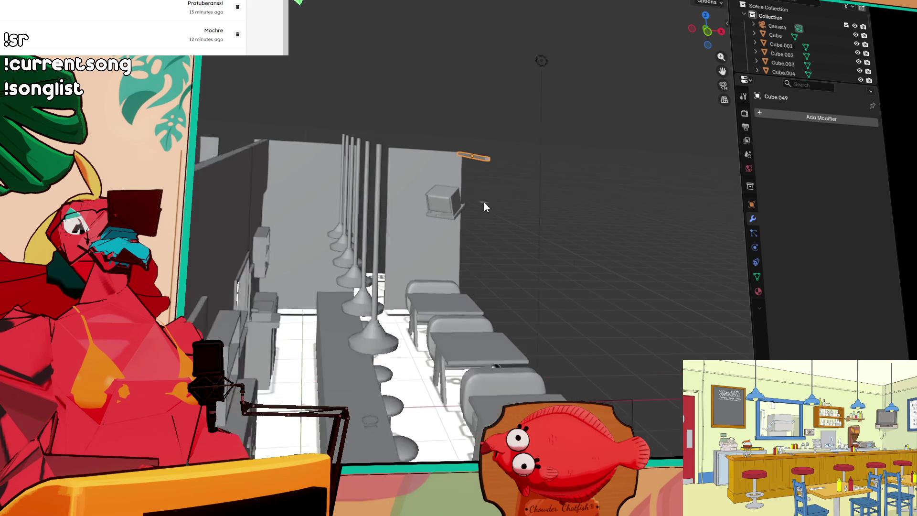
{"action": "mouse_move", "coordinate": [514, 184]}
{"action": "left_mouse_down"}
{"action": "mouse_move", "coordinate": [406, 188]}
{"action": "mouse_move", "coordinate": [468, 203]}
{"action": "mouse_move", "coordinate": [609, 193]}
{"action": "left_mouse_up"}
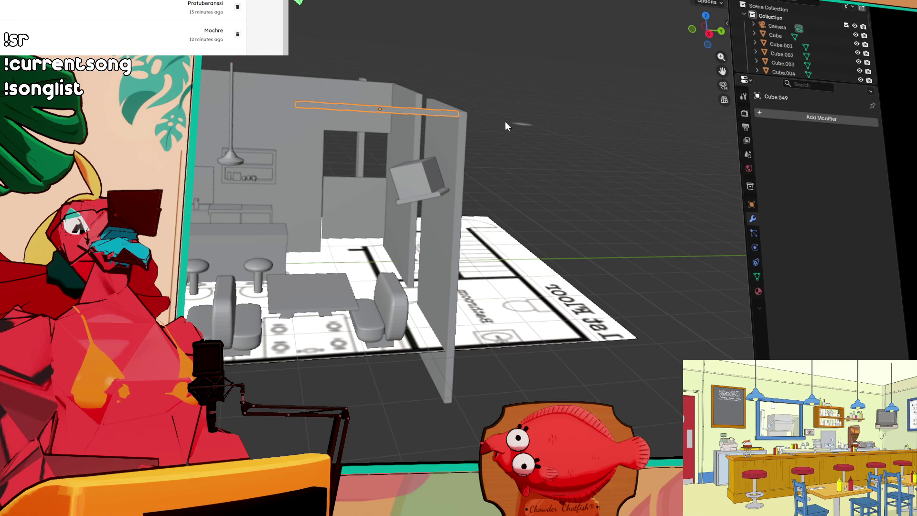
{"action": "key", "text": "shift+space"}
{"action": "key", "text": "t"}
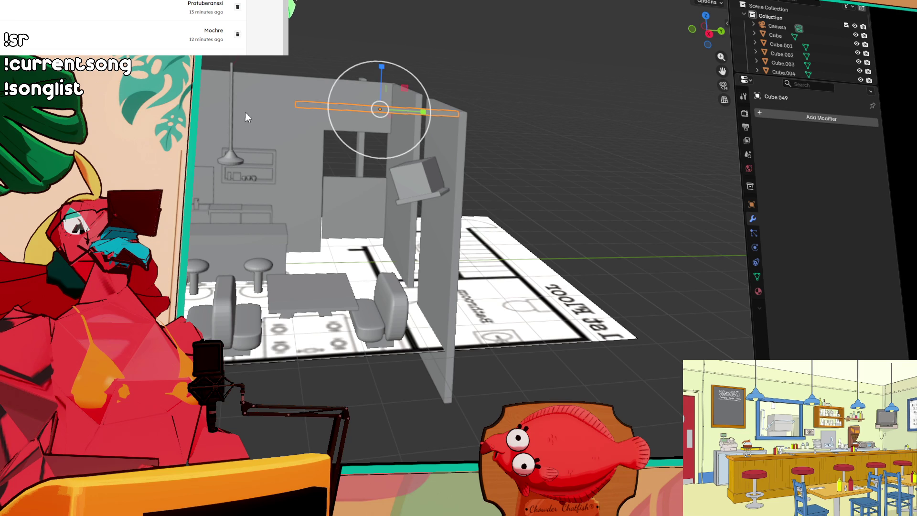
{"action": "mouse_move", "coordinate": [368, 96]}
{"action": "left_mouse_down"}
{"action": "mouse_move", "coordinate": [350, 82]}
{"action": "mouse_move", "coordinate": [385, 104]}
{"action": "left_mouse_up"}
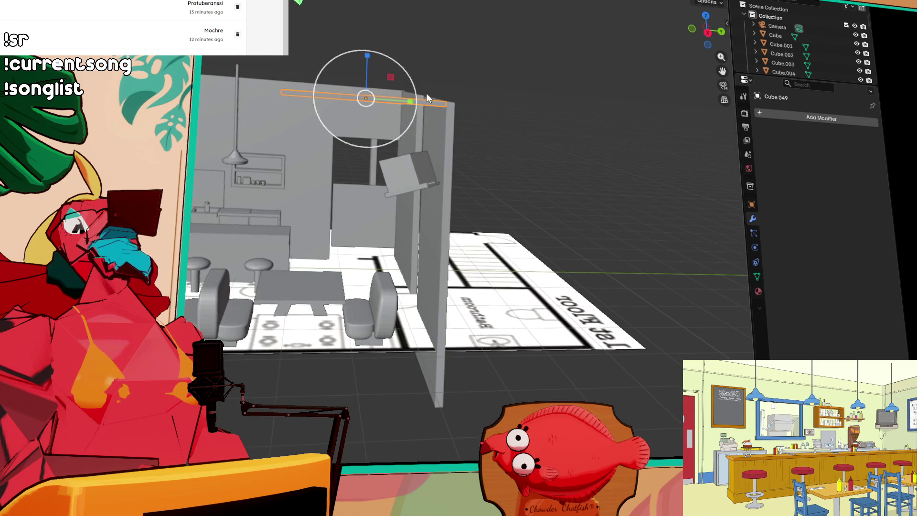
{"action": "key", "text": "s"}
{"action": "key", "text": "Escape"}
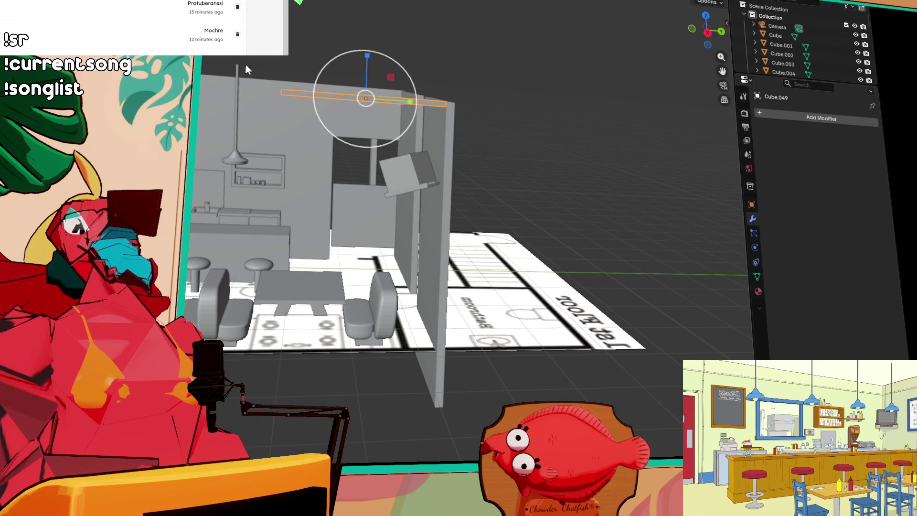
{"action": "key", "text": "s"}
{"action": "key", "text": "y"}
{"action": "left_click", "coordinate": [477, 123]}
- Slide the beam along Y toward the front, then shift it sideways along X
{"action": "scroll", "coordinate": [438, 114], "scroll_direction": "down", "scroll_amount": 5}
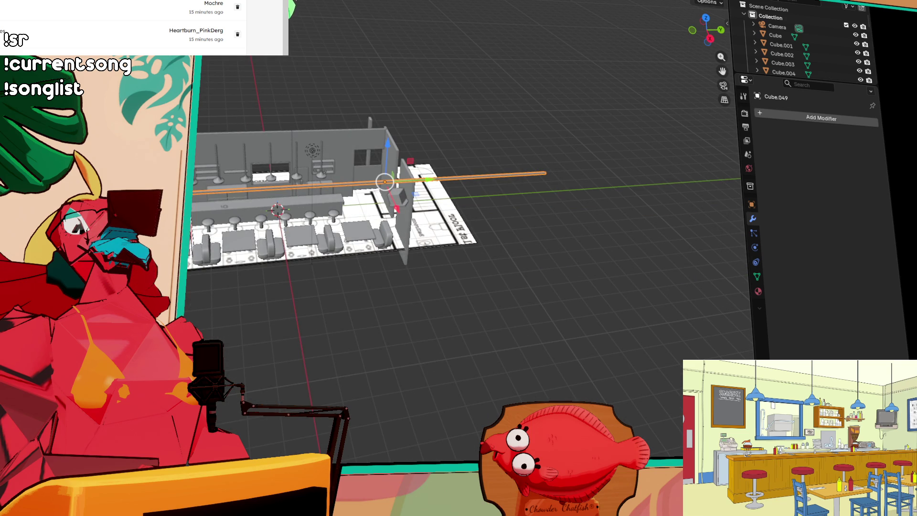
{"action": "key", "text": "g"}
{"action": "key", "text": "y"}
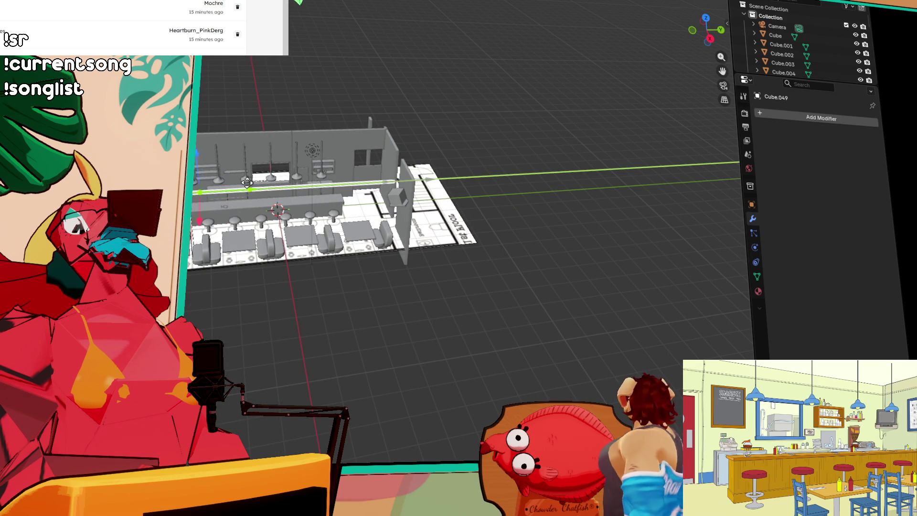
{"action": "left_click", "coordinate": [269, 187]}
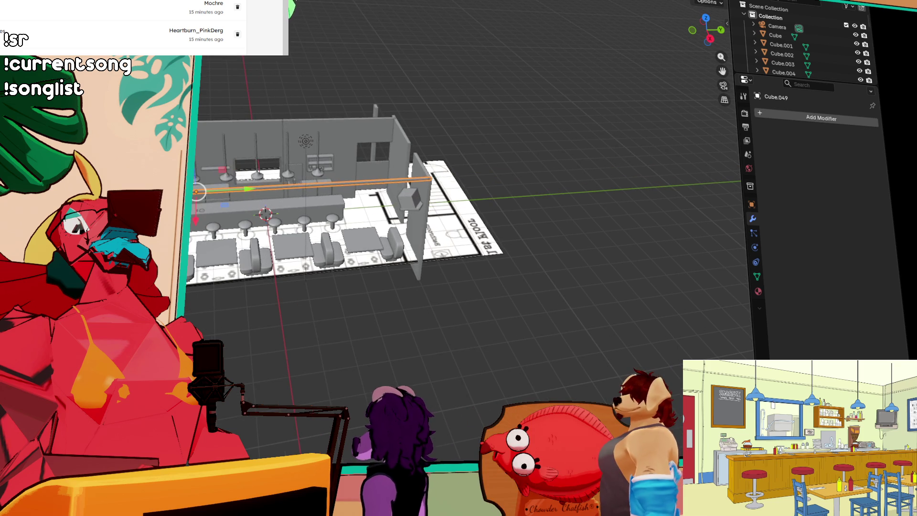
{"action": "mouse_move", "coordinate": [201, 185]}
{"action": "left_mouse_down"}
{"action": "mouse_move", "coordinate": [262, 143]}
{"action": "mouse_move", "coordinate": [434, 131]}
{"action": "left_mouse_up"}
{"action": "scroll", "coordinate": [435, 128], "scroll_direction": "up", "scroll_amount": 5}
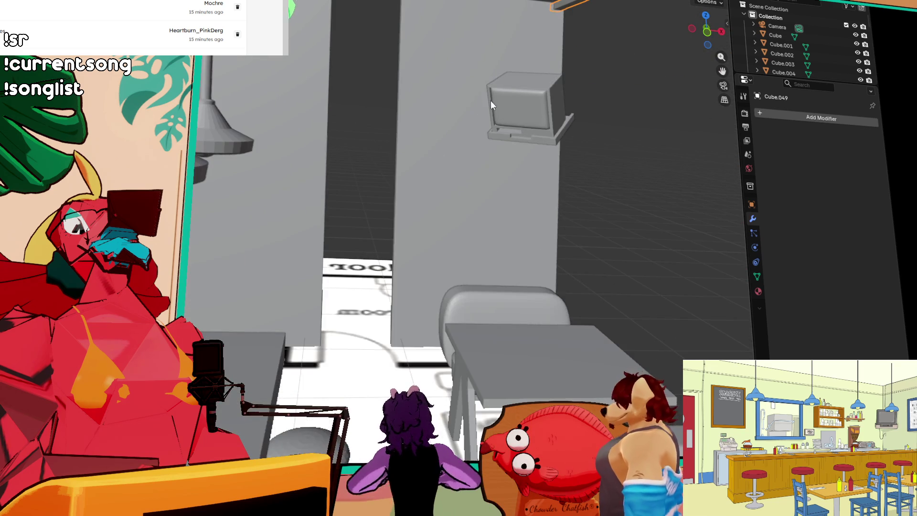
{"action": "scroll", "coordinate": [486, 102], "scroll_direction": "up", "scroll_amount": 3}
{"action": "scroll", "coordinate": [232, 303], "scroll_direction": "down", "scroll_amount": 3}
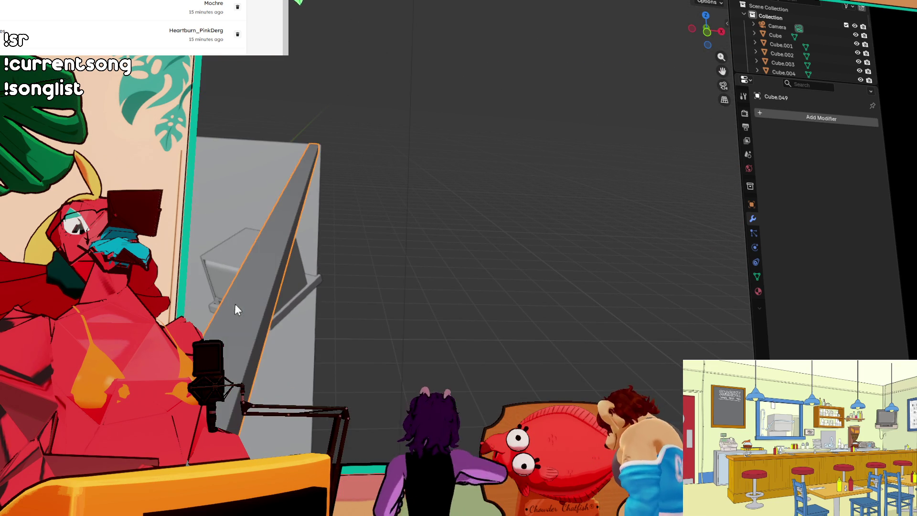
{"action": "scroll", "coordinate": [238, 232], "scroll_direction": "down", "scroll_amount": 2}
{"action": "scroll", "coordinate": [238, 232], "scroll_direction": "down", "scroll_amount": 2}
{"action": "key", "text": "g"}
{"action": "key", "text": "x"}
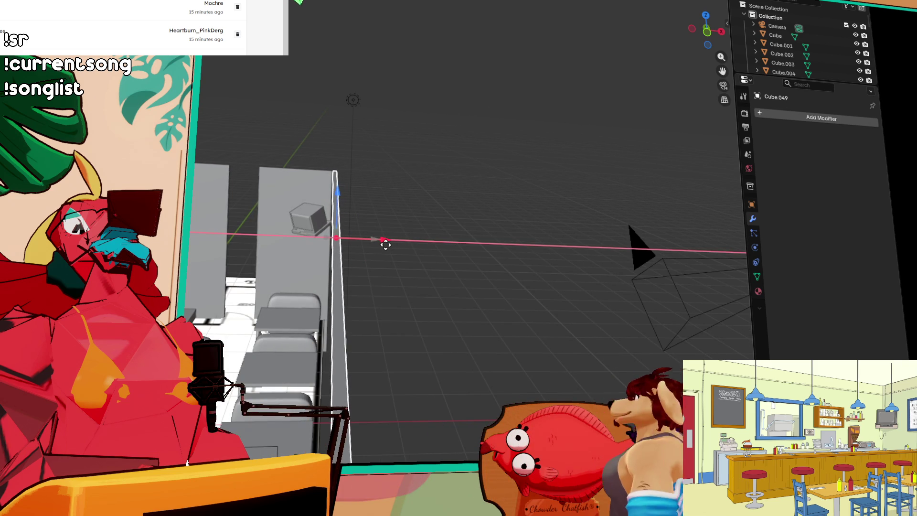
{"action": "left_click", "coordinate": [382, 245]}
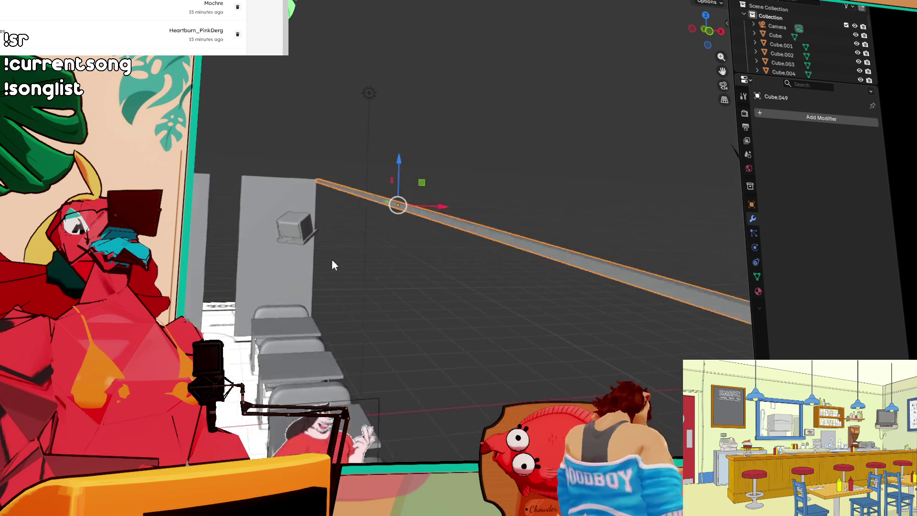
- Duplicate the beam along X and rotate the copy horizontal across the plan in Top view
{"action": "mouse_move", "coordinate": [321, 277]}
{"action": "left_mouse_down"}
{"action": "mouse_move", "coordinate": [273, 182]}
{"action": "mouse_move", "coordinate": [258, 222]}
{"action": "mouse_move", "coordinate": [429, 246]}
{"action": "left_mouse_up"}
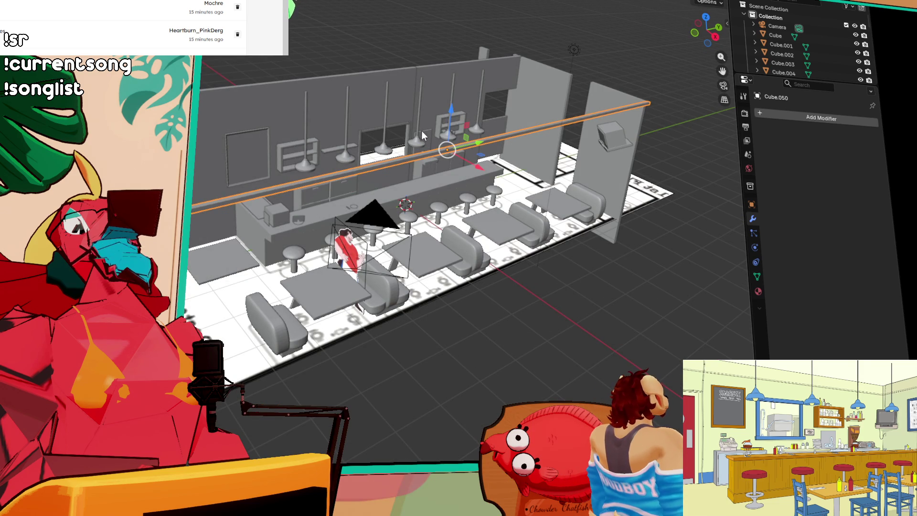
{"action": "key", "text": "shift+d"}
{"action": "key", "text": "x"}
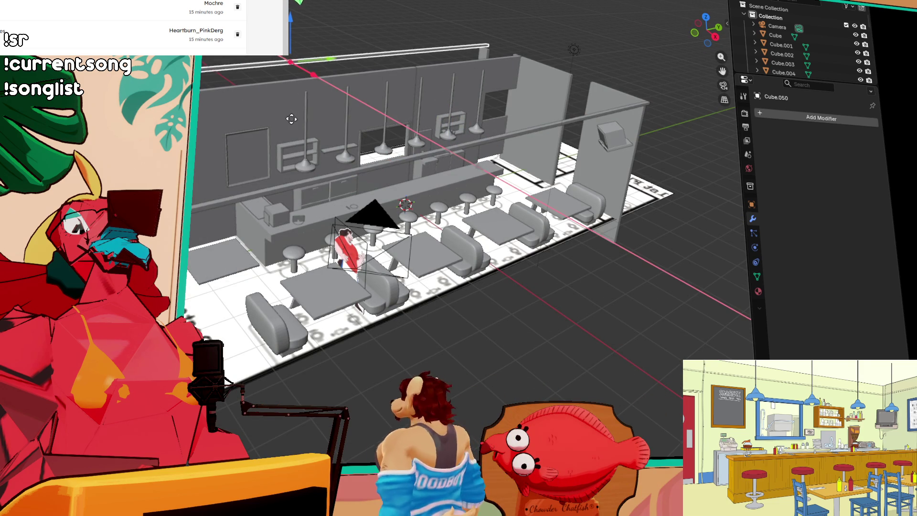
{"action": "left_click", "coordinate": [290, 62]}
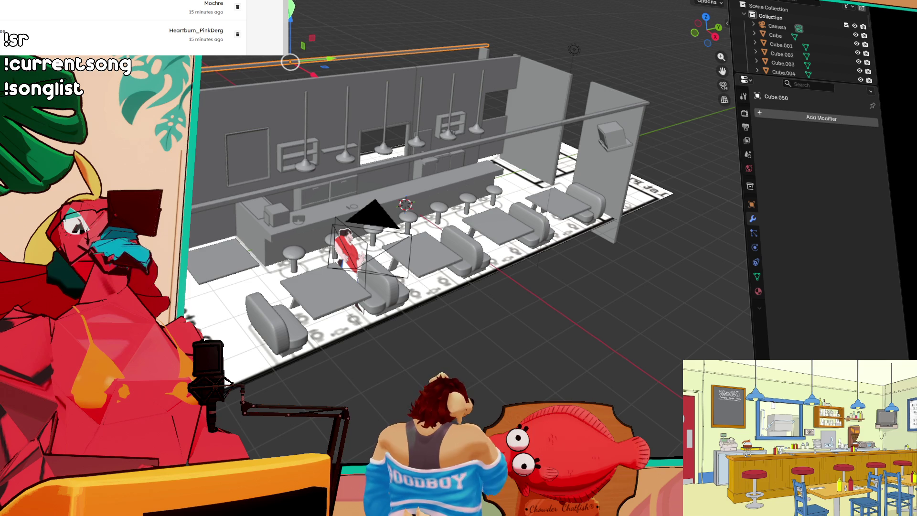
{"action": "key", "text": "shift+space"}
{"action": "key", "text": "r"}
{"action": "mouse_move", "coordinate": [334, 69]}
{"action": "left_mouse_down"}
{"action": "mouse_move", "coordinate": [344, 81]}
{"action": "mouse_move", "coordinate": [399, 95]}
{"action": "mouse_move", "coordinate": [394, 79]}
{"action": "mouse_move", "coordinate": [446, 156]}
{"action": "mouse_move", "coordinate": [411, 199]}
{"action": "left_mouse_up"}
{"action": "key", "text": "KP_7"}
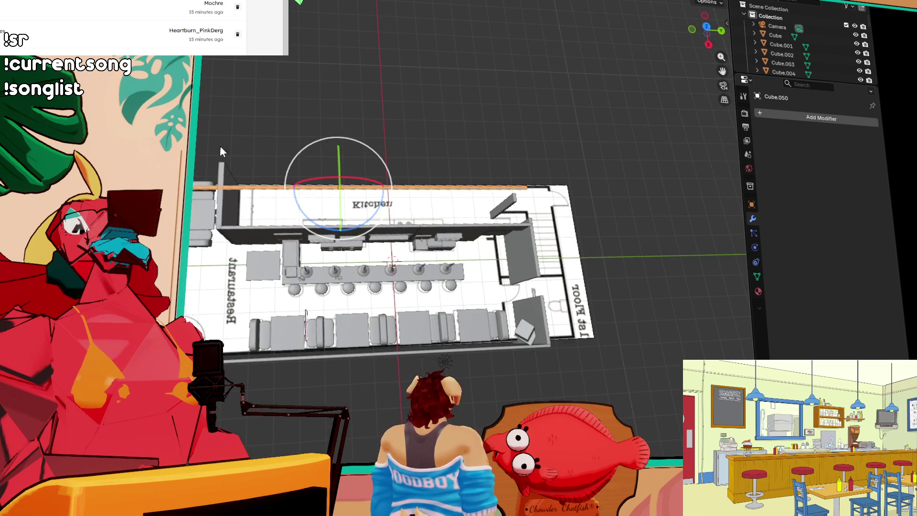
{"action": "left_click", "coordinate": [706, 26]}
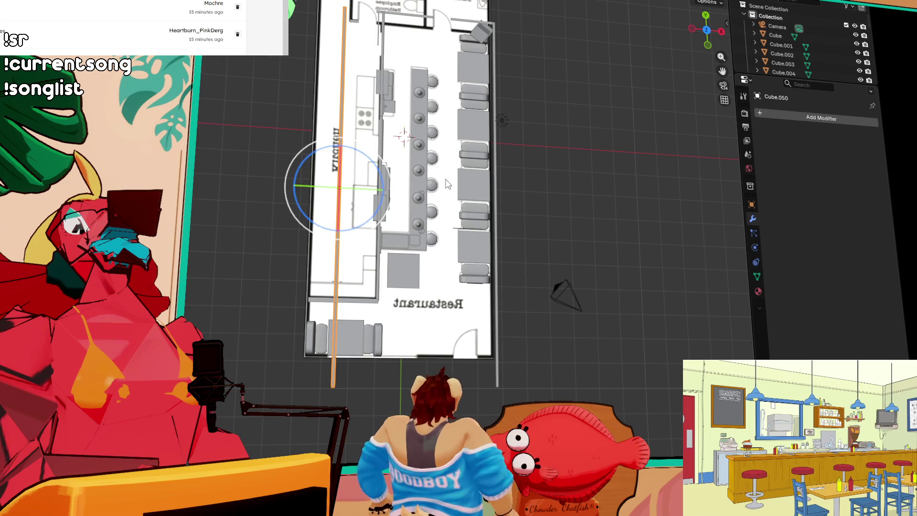
{"action": "key", "text": "r"}
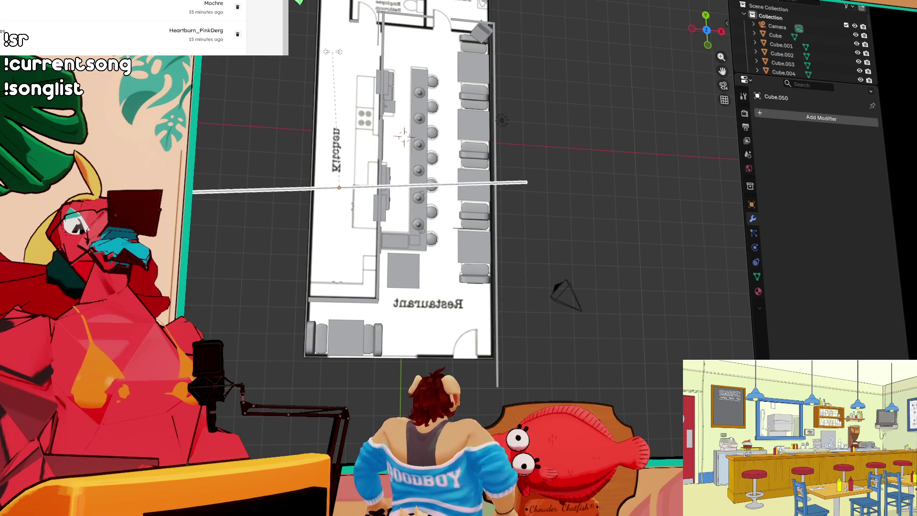
{"action": "left_click", "coordinate": [342, 57]}
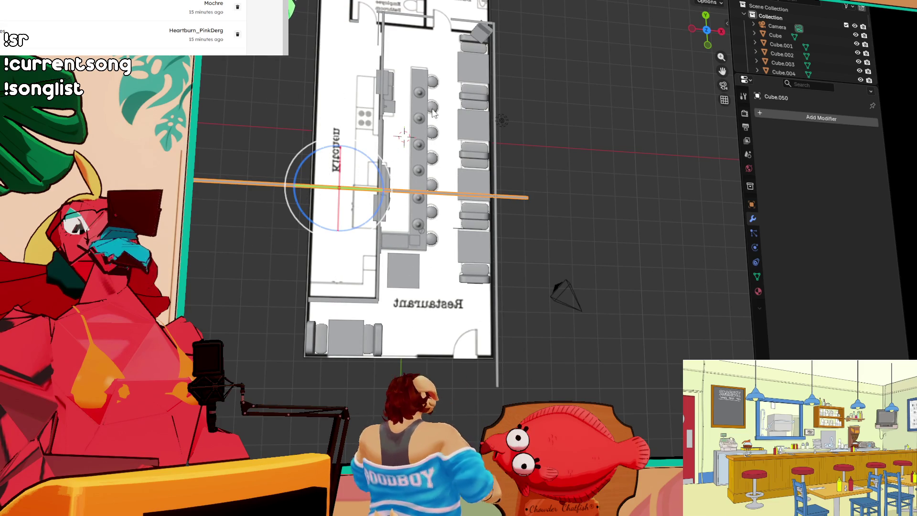
- Move the copy to the restaurant's front edge and shorten it along X
{"action": "key", "text": "g"}
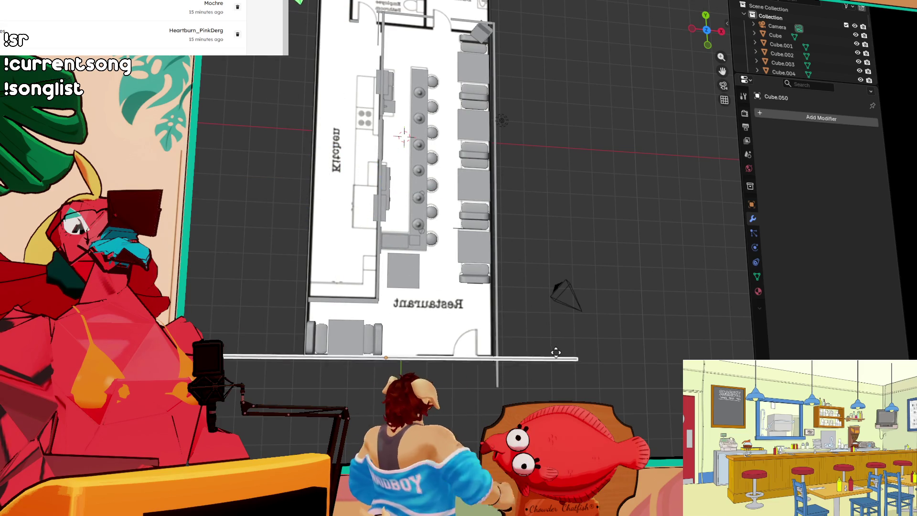
{"action": "left_click", "coordinate": [557, 354]}
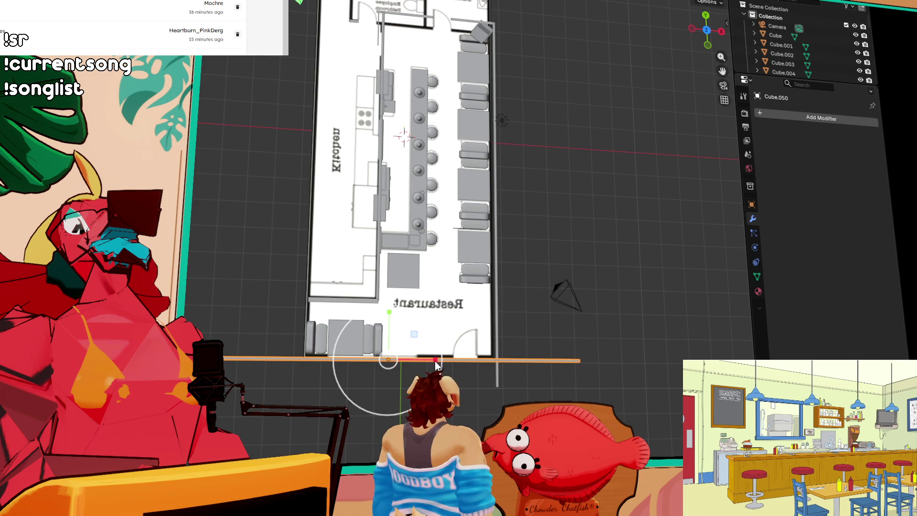
{"action": "key", "text": "s"}
{"action": "key", "text": "x"}
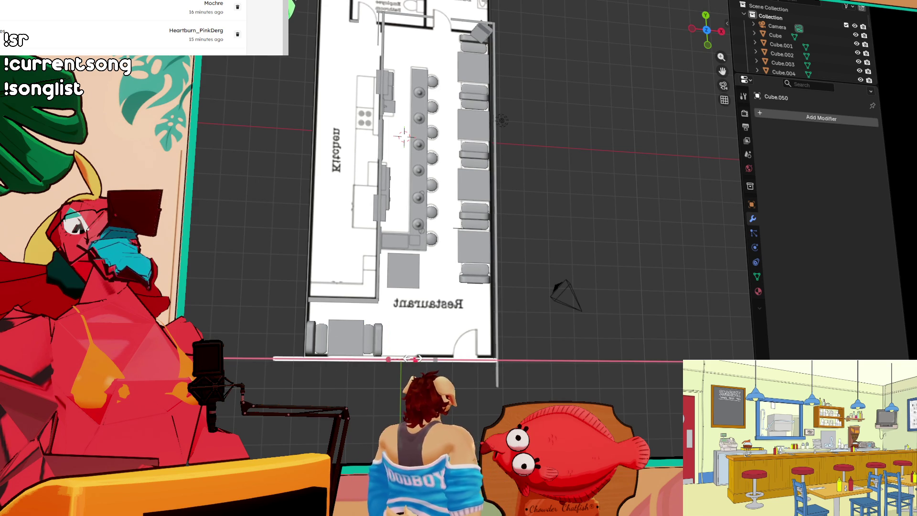
{"action": "left_click", "coordinate": [406, 358]}
{"action": "scroll", "coordinate": [487, 357], "scroll_direction": "up", "scroll_amount": 4}
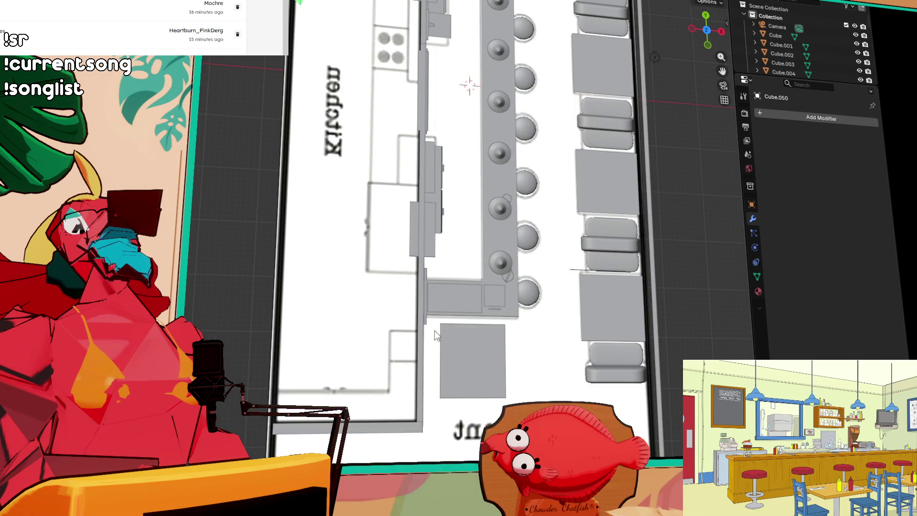
{"action": "scroll", "coordinate": [357, 212], "scroll_direction": "up", "scroll_amount": 3}
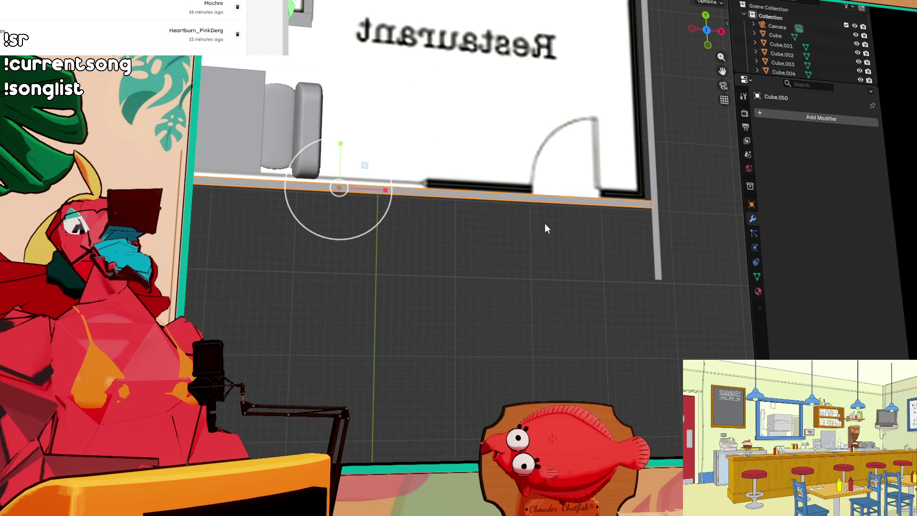
{"action": "scroll", "coordinate": [525, 268], "scroll_direction": "down", "scroll_amount": 5}
{"action": "left_click", "coordinate": [476, 180], "text": "shift"}
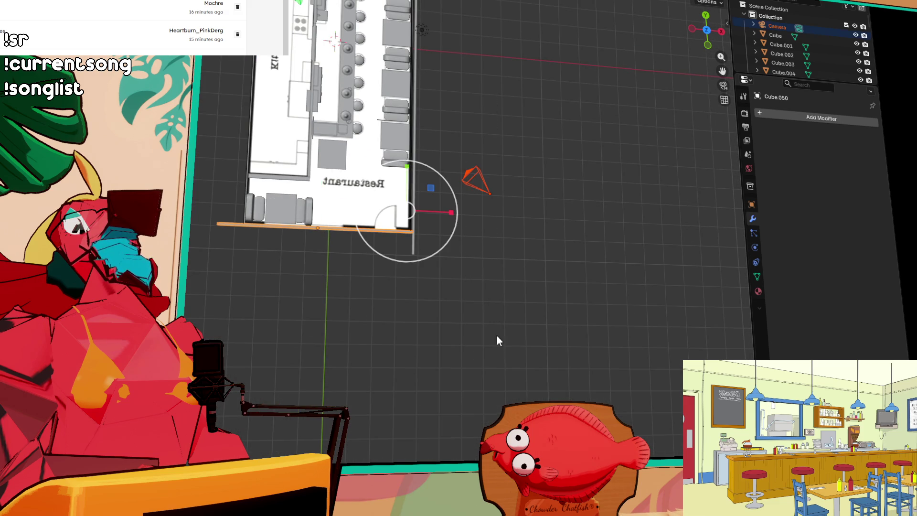
{"action": "scroll", "coordinate": [486, 303], "scroll_direction": "up", "scroll_amount": 5}
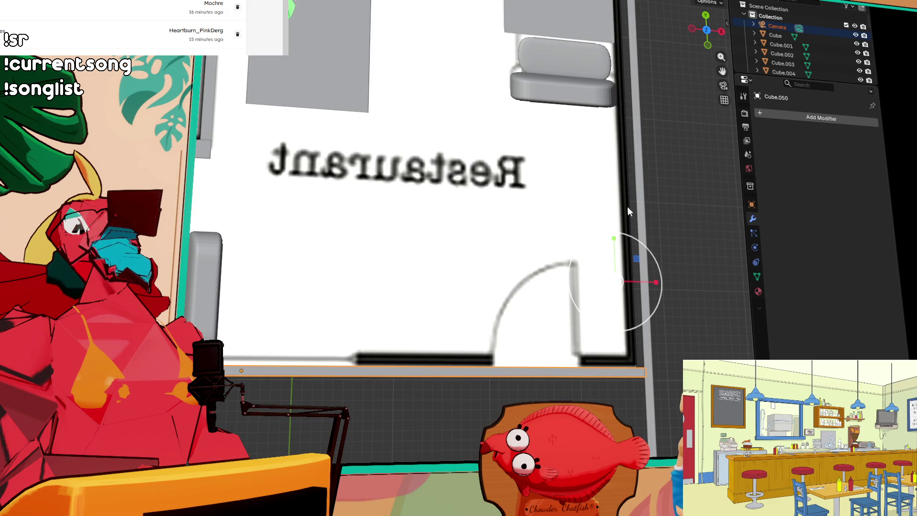
{"action": "left_click", "coordinate": [640, 217]}
{"action": "scroll", "coordinate": [600, 135], "scroll_direction": "down", "scroll_amount": 5}
{"action": "key", "text": "g"}
{"action": "scroll", "coordinate": [469, 295], "scroll_direction": "up", "scroll_amount": 3}
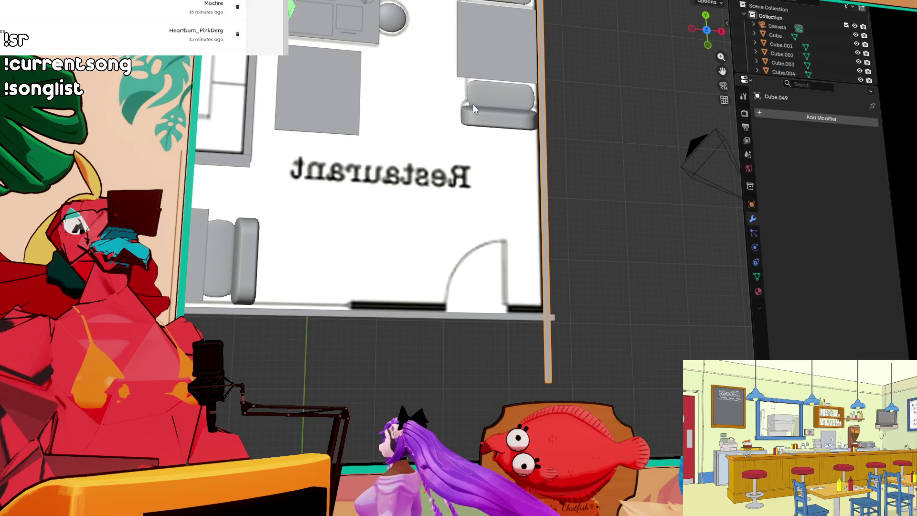
{"action": "left_click", "coordinate": [469, 295]}
{"action": "scroll", "coordinate": [469, 295], "scroll_direction": "down", "scroll_amount": 3}
{"action": "mouse_move", "coordinate": [580, 198]}
{"action": "left_mouse_down"}
{"action": "mouse_move", "coordinate": [493, 140]}
{"action": "mouse_move", "coordinate": [437, 72]}
{"action": "mouse_move", "coordinate": [451, 171]}
{"action": "left_mouse_up"}
{"action": "mouse_move", "coordinate": [631, 141]}
{"action": "left_mouse_down"}
{"action": "mouse_move", "coordinate": [623, 143]}
{"action": "mouse_move", "coordinate": [637, 271]}
{"action": "mouse_move", "coordinate": [262, 196]}
{"action": "mouse_move", "coordinate": [315, 213]}
{"action": "mouse_move", "coordinate": [276, 224]}
{"action": "mouse_move", "coordinate": [191, 215]}
{"action": "mouse_move", "coordinate": [425, 224]}
{"action": "mouse_move", "coordinate": [374, 237]}
{"action": "mouse_move", "coordinate": [357, 273]}
{"action": "mouse_move", "coordinate": [410, 225]}
{"action": "mouse_move", "coordinate": [466, 242]}
{"action": "mouse_move", "coordinate": [368, 242]}
{"action": "mouse_move", "coordinate": [317, 275]}
{"action": "mouse_move", "coordinate": [227, 276]}
{"action": "mouse_move", "coordinate": [329, 283]}
{"action": "mouse_move", "coordinate": [257, 262]}
{"action": "mouse_move", "coordinate": [511, 185]}
{"action": "mouse_move", "coordinate": [495, 117]}
{"action": "mouse_move", "coordinate": [440, 272]}
{"action": "mouse_move", "coordinate": [387, 237]}
{"action": "left_mouse_up"}
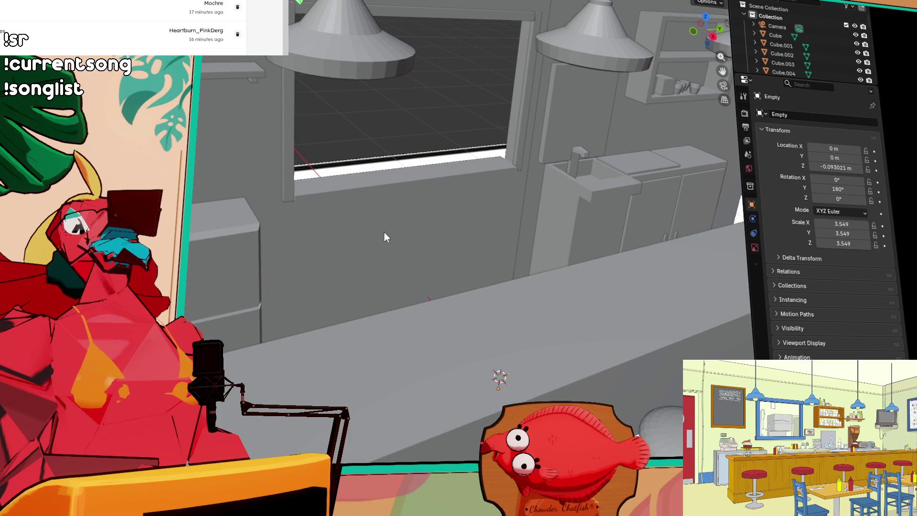
{"action": "left_click", "coordinate": [434, 173]}
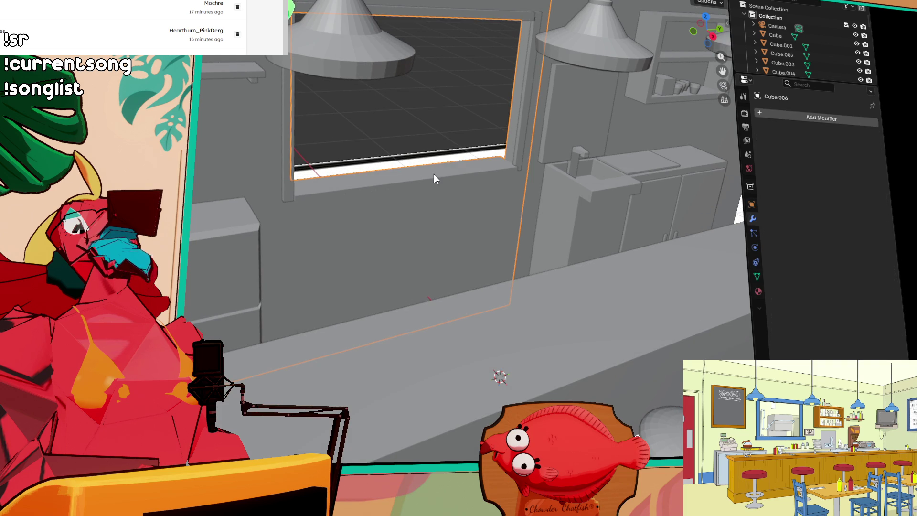
{"action": "scroll", "coordinate": [517, 237], "scroll_direction": "down", "scroll_amount": 6}
{"action": "scroll", "coordinate": [517, 233], "scroll_direction": "up", "scroll_amount": 8}
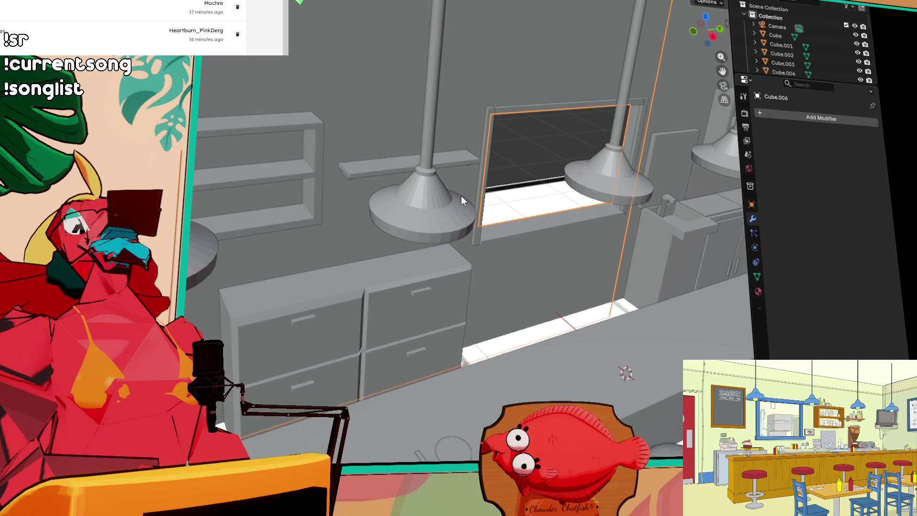
{"action": "mouse_move", "coordinate": [460, 194]}
{"action": "left_mouse_down"}
{"action": "mouse_move", "coordinate": [503, 196]}
{"action": "mouse_move", "coordinate": [497, 162]}
{"action": "mouse_move", "coordinate": [486, 201]}
{"action": "mouse_move", "coordinate": [503, 190]}
{"action": "mouse_move", "coordinate": [404, 197]}
{"action": "left_mouse_up"}
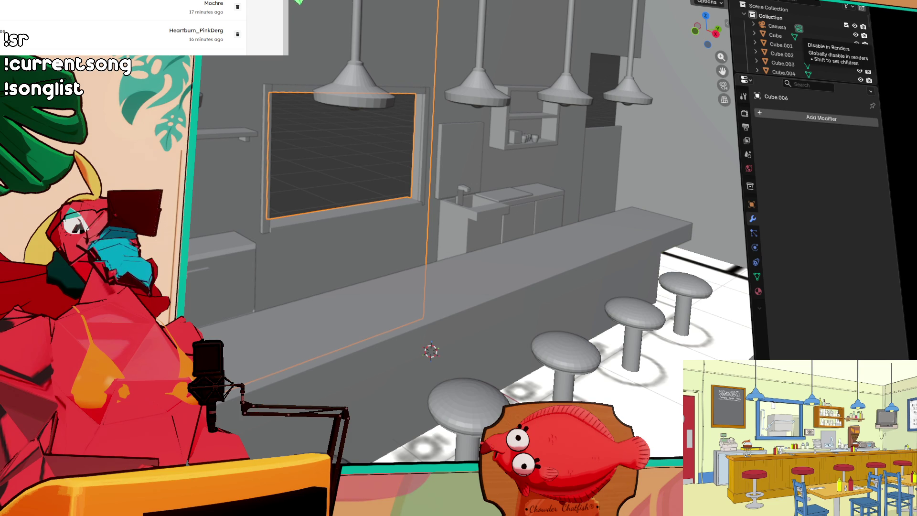
- Deselect the window frame beside the counter and sink, then zoom out
{"action": "scroll", "coordinate": [456, 220], "scroll_direction": "up", "scroll_amount": 4}
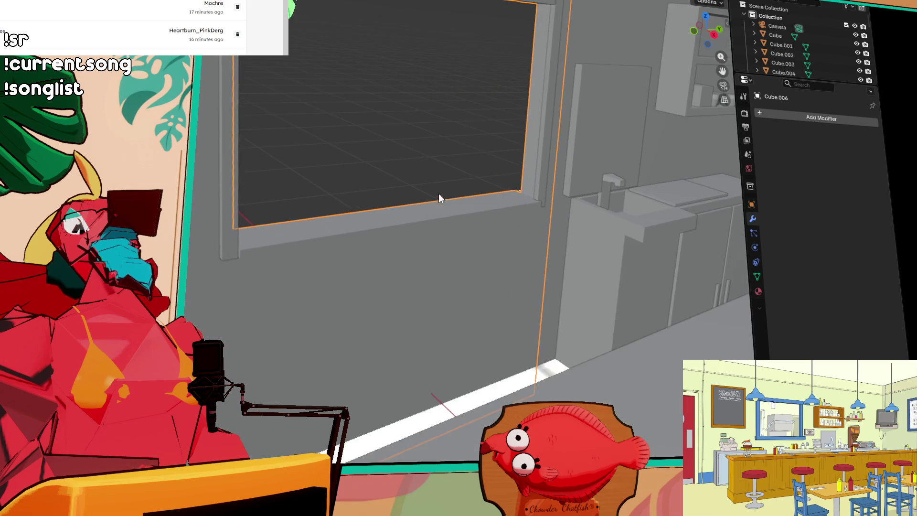
{"action": "scroll", "coordinate": [440, 198], "scroll_direction": "up", "scroll_amount": 2}
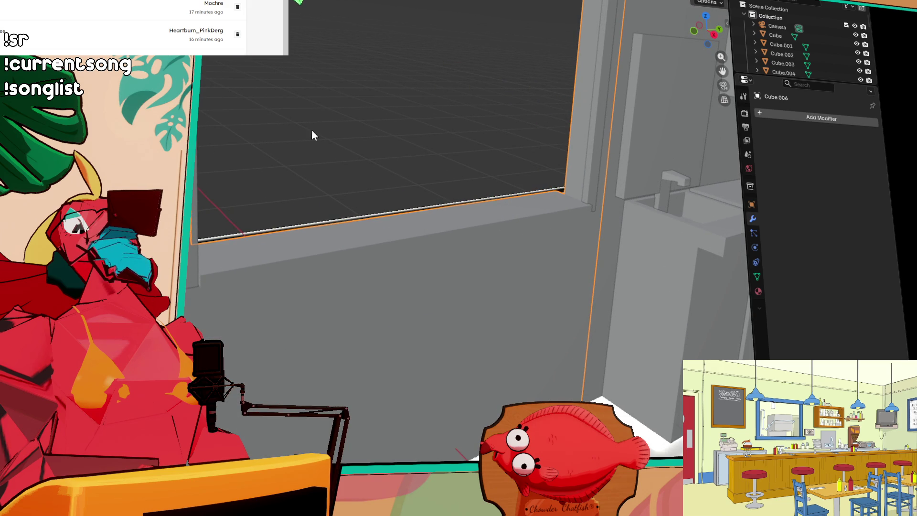
{"action": "left_click", "coordinate": [302, 115]}
{"action": "scroll", "coordinate": [299, 102], "scroll_direction": "down", "scroll_amount": 2}
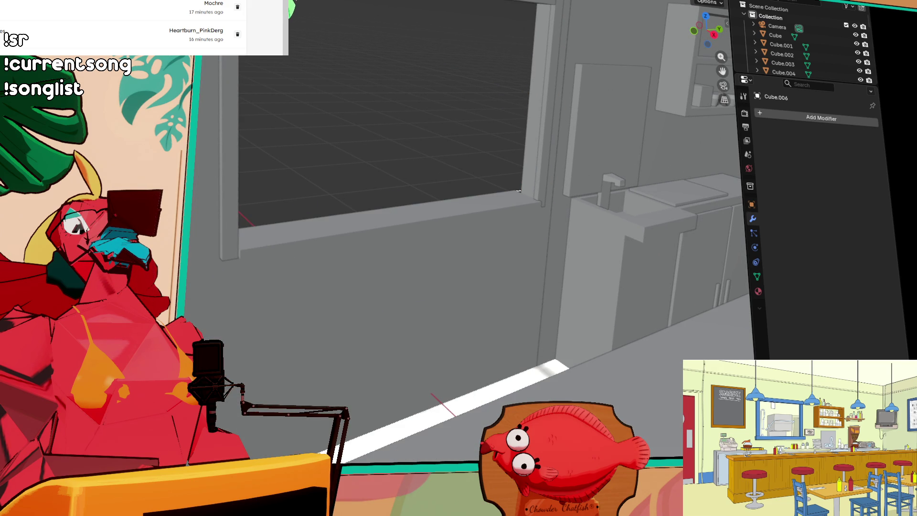
- Place box Cube.051 in the empty area, undo the extra box, and sketch a small base on top
{"action": "key", "text": "g"}
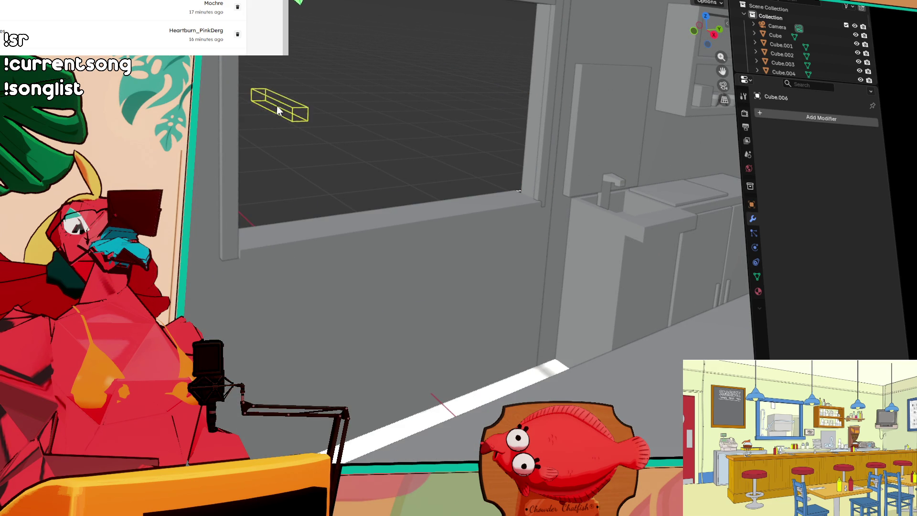
{"action": "left_click", "coordinate": [283, 106]}
{"action": "key", "text": "ctrl+z"}
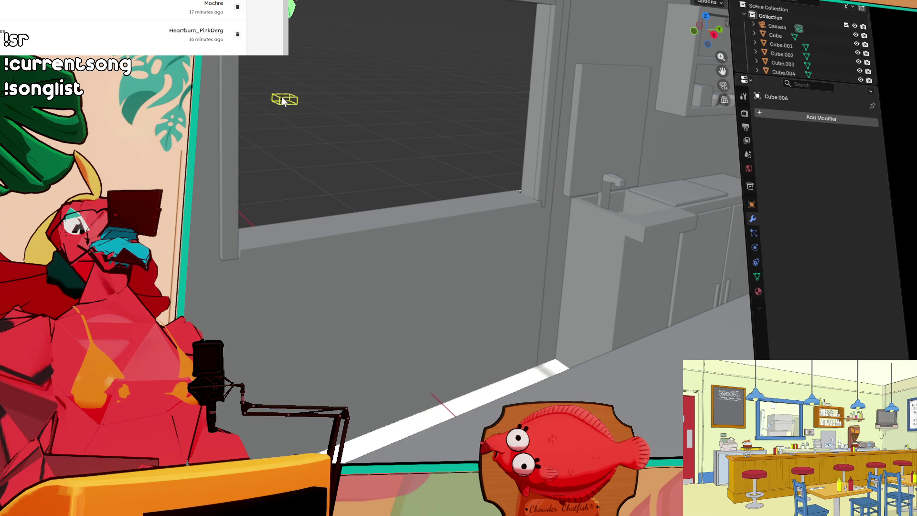
{"action": "key", "text": "KP_Decimal"}
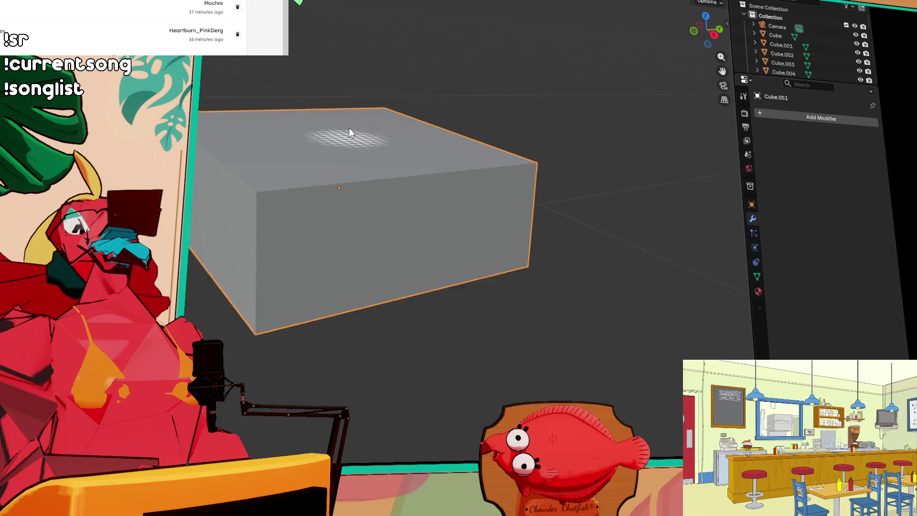
{"action": "mouse_move", "coordinate": [405, 185]}
{"action": "left_mouse_down"}
{"action": "mouse_move", "coordinate": [414, 202]}
{"action": "mouse_move", "coordinate": [391, 198]}
{"action": "left_mouse_up"}
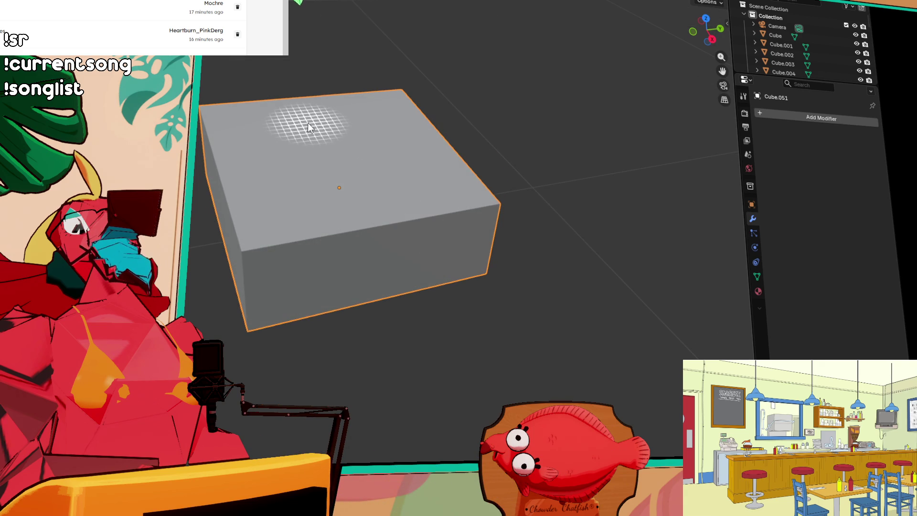
{"action": "mouse_move", "coordinate": [303, 118]}
{"action": "left_mouse_down"}
{"action": "mouse_move", "coordinate": [360, 147]}
{"action": "mouse_move", "coordinate": [351, 130]}
{"action": "left_mouse_up"}
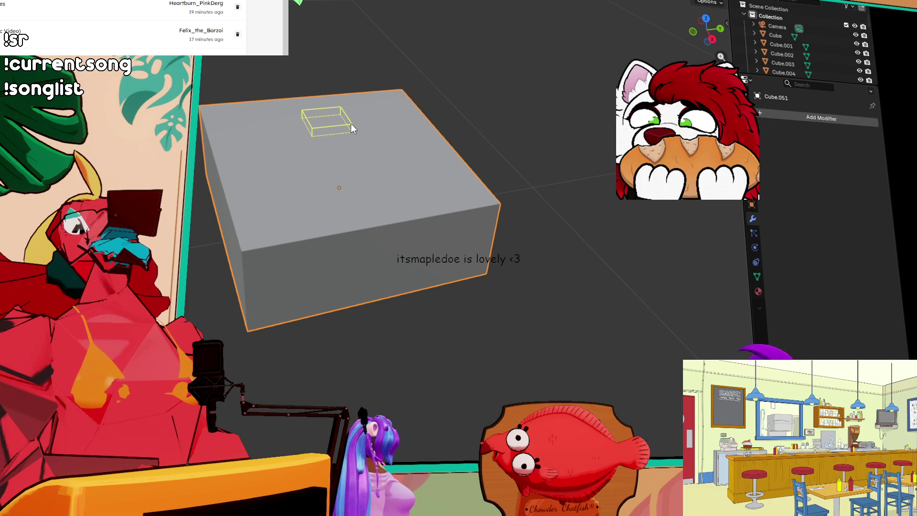
- Finish the small box, stretch it tall vertically, raise it, and shift it along X
{"action": "left_click", "coordinate": [351, 118]}
{"action": "mouse_move", "coordinate": [350, 119]}
{"action": "left_mouse_down"}
{"action": "mouse_move", "coordinate": [536, 158]}
{"action": "mouse_move", "coordinate": [583, 144]}
{"action": "mouse_move", "coordinate": [671, 158]}
{"action": "mouse_move", "coordinate": [319, 136]}
{"action": "mouse_move", "coordinate": [399, 147]}
{"action": "mouse_move", "coordinate": [336, 146]}
{"action": "mouse_move", "coordinate": [305, 162]}
{"action": "mouse_move", "coordinate": [373, 147]}
{"action": "mouse_move", "coordinate": [409, 119]}
{"action": "mouse_move", "coordinate": [288, 167]}
{"action": "left_mouse_up"}
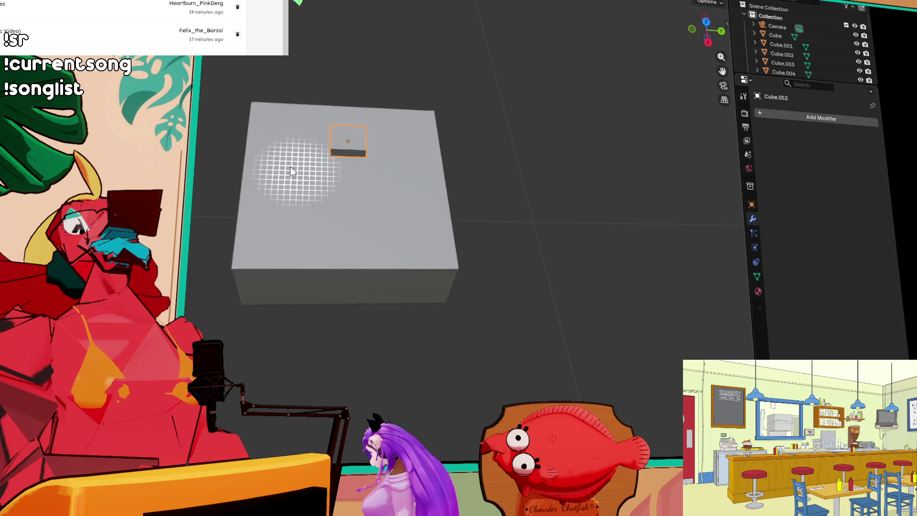
{"action": "mouse_move", "coordinate": [409, 136]}
{"action": "left_mouse_down"}
{"action": "mouse_move", "coordinate": [462, 143]}
{"action": "mouse_move", "coordinate": [448, 135]}
{"action": "mouse_move", "coordinate": [438, 211]}
{"action": "left_mouse_up"}
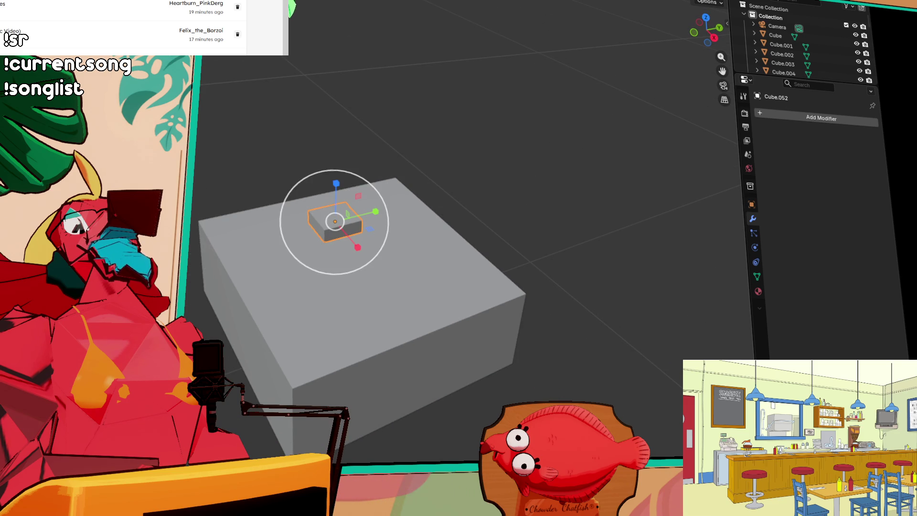
{"action": "left_click_drag", "start_coordinate": [334, 185], "coordinate": [355, 447]}
{"action": "left_click", "coordinate": [380, 92]}
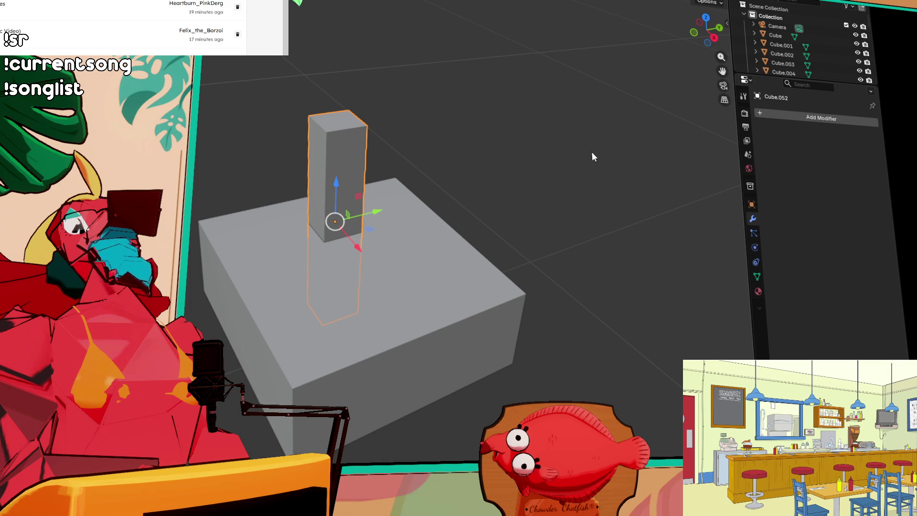
{"action": "scroll", "coordinate": [449, 157], "scroll_direction": "down", "scroll_amount": 2}
{"action": "left_click_drag", "start_coordinate": [336, 177], "coordinate": [334, 114]}
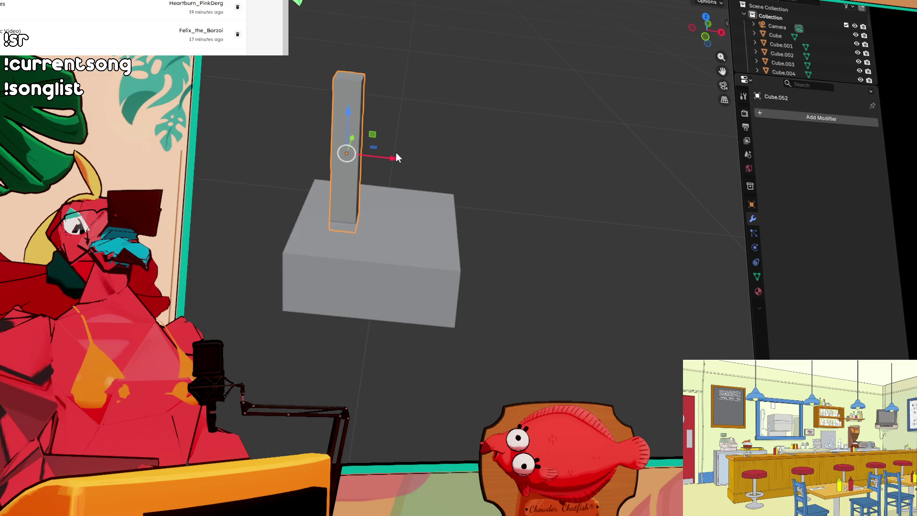
{"action": "mouse_move", "coordinate": [392, 161]}
{"action": "left_mouse_down"}
{"action": "mouse_move", "coordinate": [375, 155]}
{"action": "mouse_move", "coordinate": [406, 144]}
{"action": "left_mouse_up"}
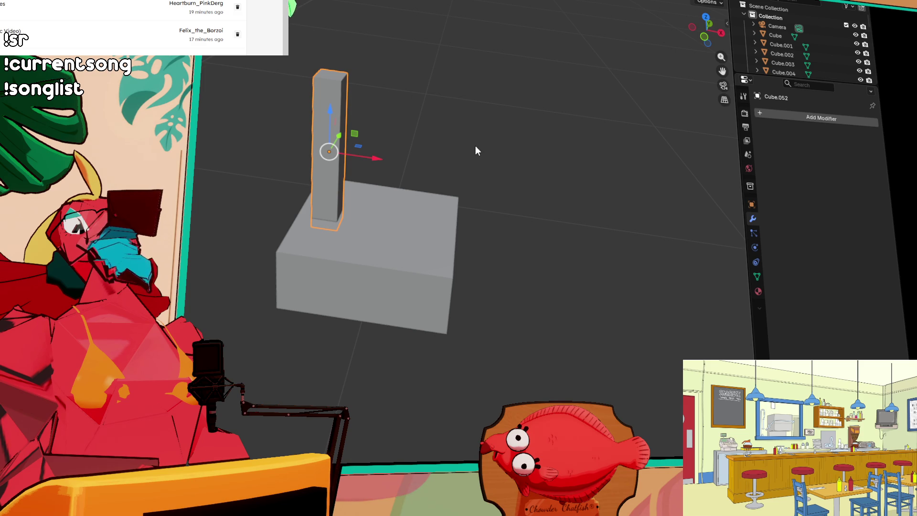
- Inspect pillar Cube.052 from other sides, dismiss the knife and transform options, and deselect it
{"action": "left_click_drag", "start_coordinate": [471, 150], "coordinate": [425, 144]}
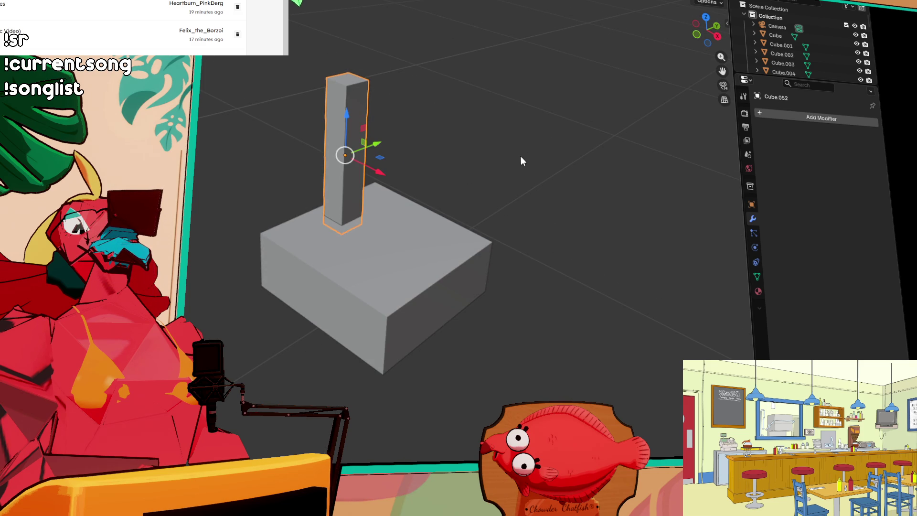
{"action": "mouse_move", "coordinate": [540, 171]}
{"action": "left_mouse_down"}
{"action": "mouse_move", "coordinate": [470, 181]}
{"action": "mouse_move", "coordinate": [494, 184]}
{"action": "left_mouse_up"}
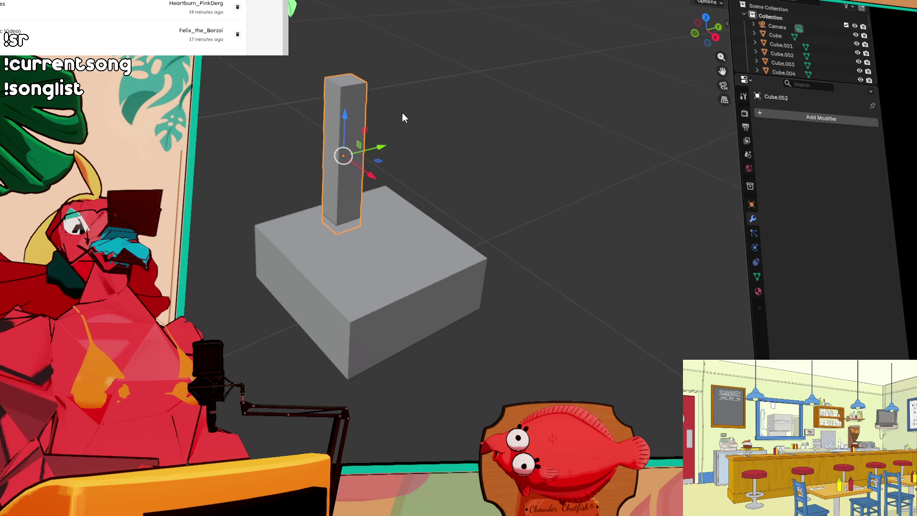
{"action": "scroll", "coordinate": [371, 226], "scroll_direction": "down", "scroll_amount": 4}
{"action": "scroll", "coordinate": [371, 226], "scroll_direction": "up", "scroll_amount": 3}
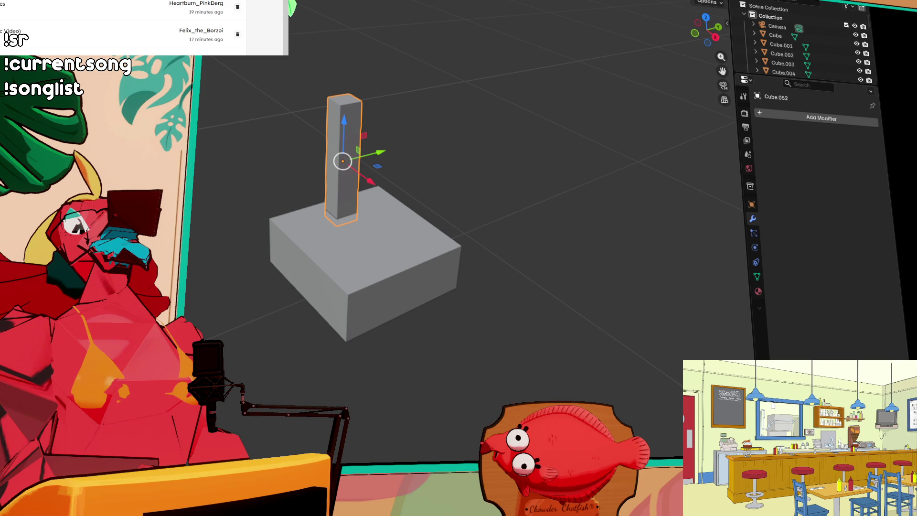
{"action": "key", "text": "k"}
{"action": "key", "text": "Escape"}
{"action": "left_click", "coordinate": [143, 4]}
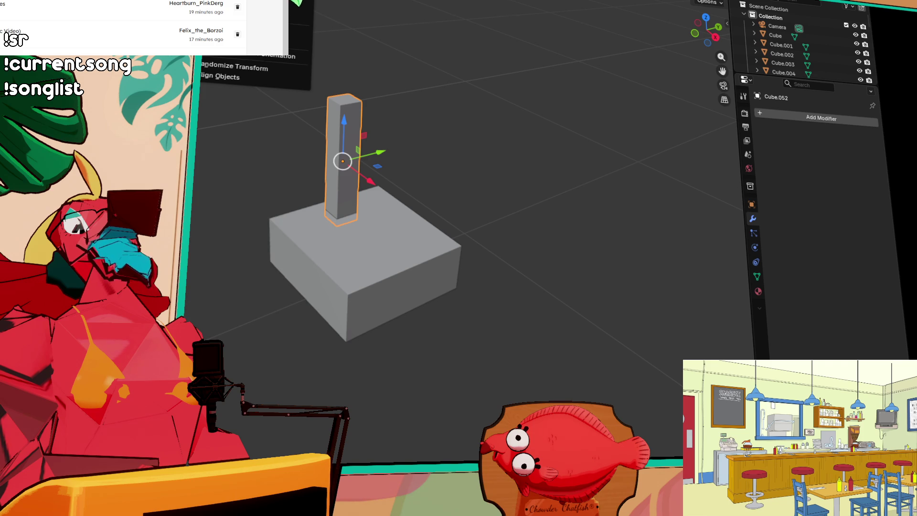
{"action": "key", "text": "Escape"}
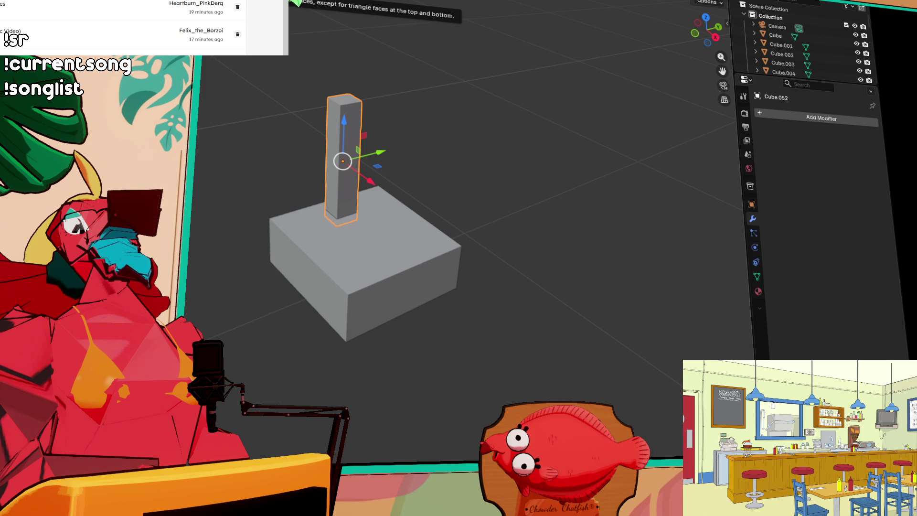
{"action": "left_click", "coordinate": [431, 185]}
{"action": "scroll", "coordinate": [482, 208], "scroll_direction": "down", "scroll_amount": 5}
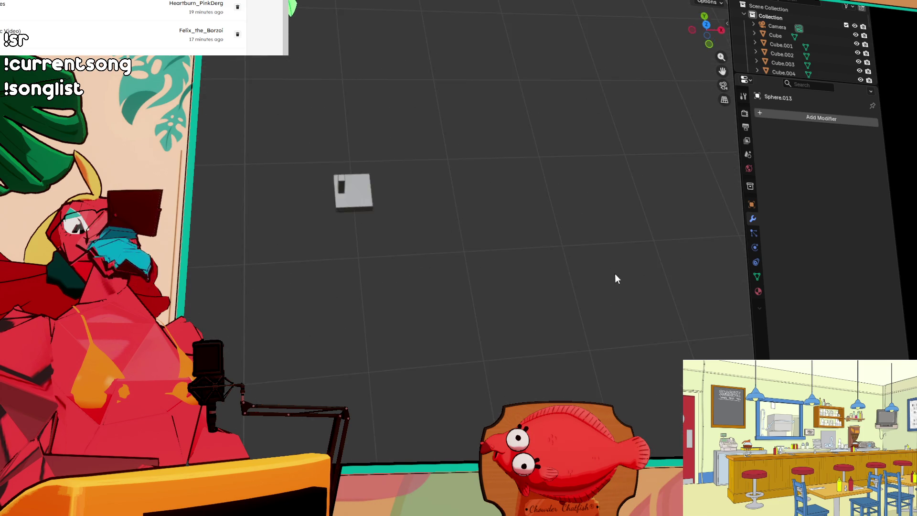
- Place the sphere at its new spot and shrink it down over several scaling passes
{"action": "scroll", "coordinate": [614, 278], "scroll_direction": "down", "scroll_amount": 5}
{"action": "left_click", "coordinate": [314, 139]}
{"action": "key", "text": "KP_Decimal"}
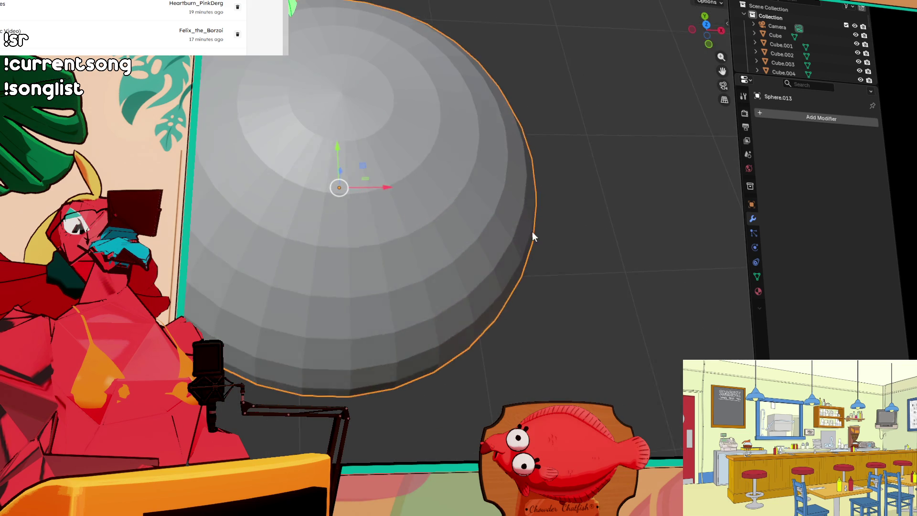
{"action": "key", "text": "s"}
{"action": "left_click", "coordinate": [458, 202]}
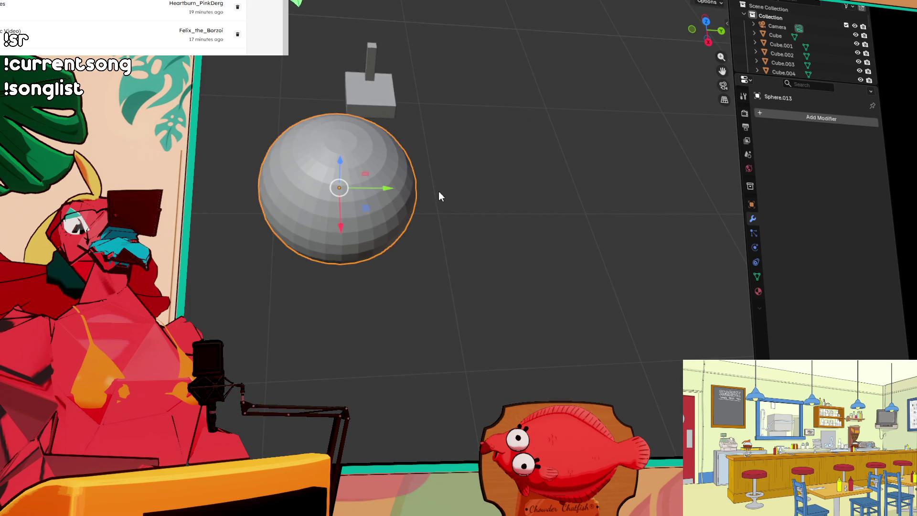
{"action": "key", "text": "s"}
{"action": "left_click", "coordinate": [448, 182]}
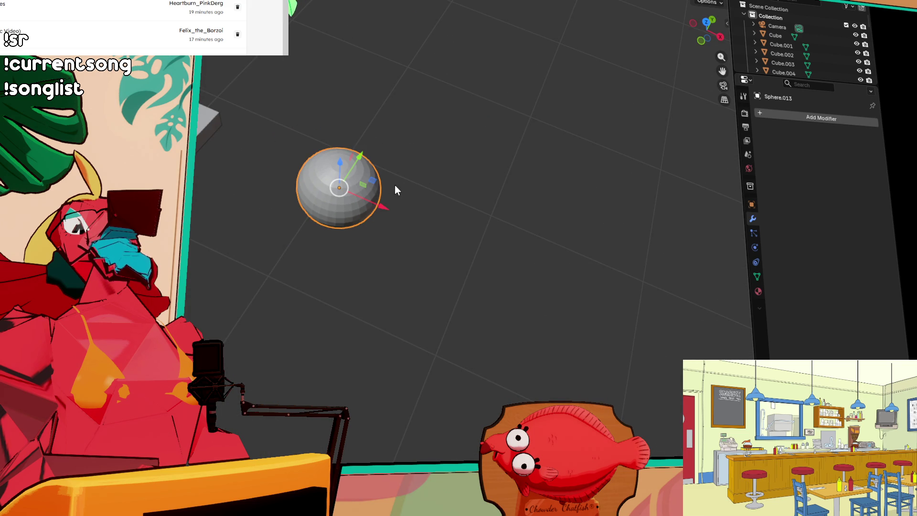
{"action": "scroll", "coordinate": [395, 189], "scroll_direction": "up", "scroll_amount": 3}
{"action": "left_click_drag", "start_coordinate": [382, 204], "coordinate": [387, 167]}
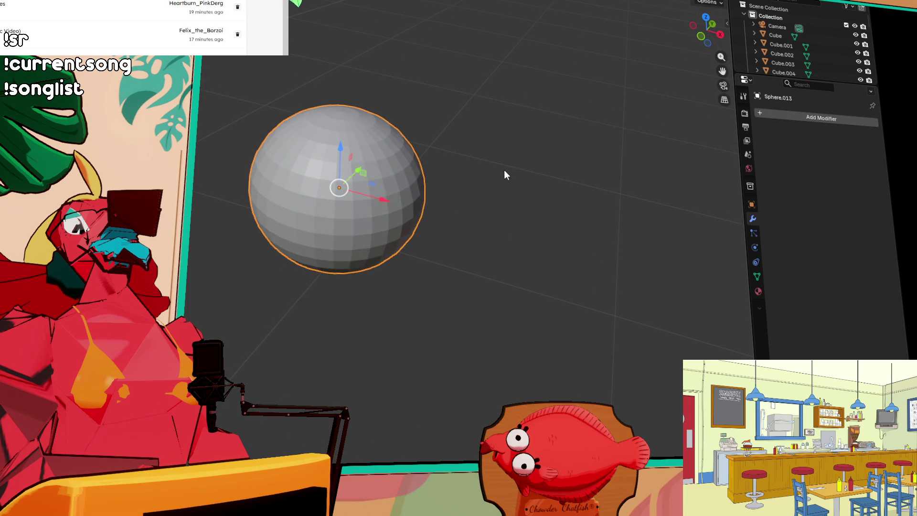
{"action": "key", "text": "s"}
{"action": "left_click", "coordinate": [479, 182]}
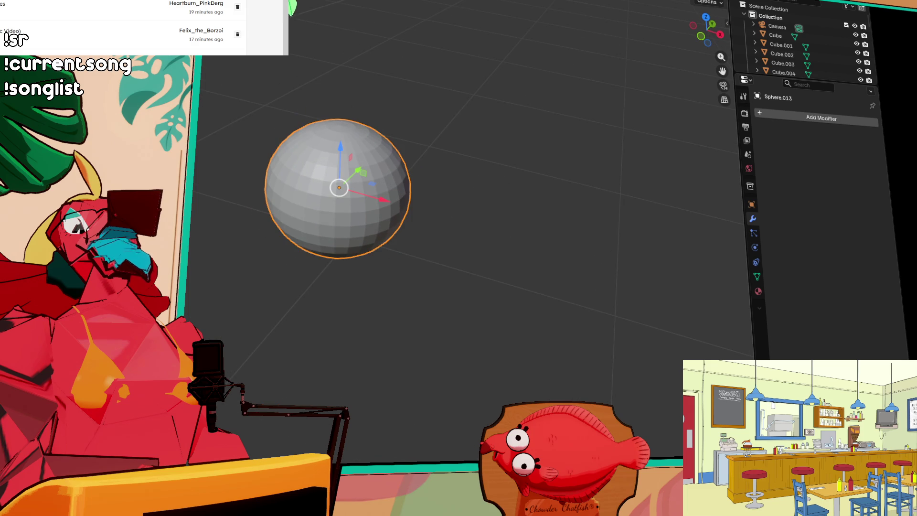
- Flatten the sphere along the X axis and move it clear of the box behind
{"action": "key", "text": "shift+space"}
{"action": "key", "text": "s"}
{"action": "mouse_move", "coordinate": [388, 205]}
{"action": "left_mouse_down"}
{"action": "mouse_move", "coordinate": [354, 192]}
{"action": "mouse_move", "coordinate": [506, 170]}
{"action": "mouse_move", "coordinate": [372, 203]}
{"action": "left_mouse_up"}
{"action": "right_click", "coordinate": [354, 194]}
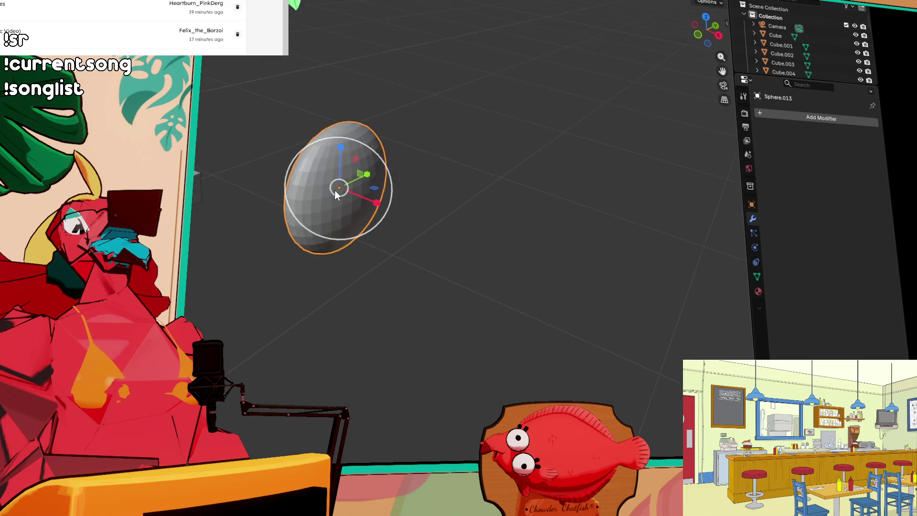
{"action": "key", "text": "s"}
{"action": "key", "text": "x"}
{"action": "left_click", "coordinate": [367, 201]}
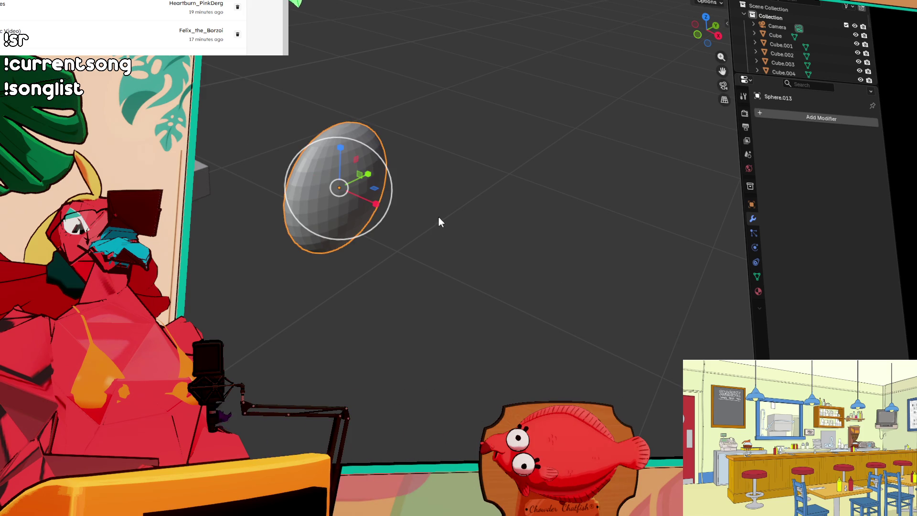
{"action": "mouse_move", "coordinate": [421, 216]}
{"action": "left_mouse_down"}
{"action": "mouse_move", "coordinate": [346, 168]}
{"action": "mouse_move", "coordinate": [340, 177]}
{"action": "mouse_move", "coordinate": [425, 208]}
{"action": "mouse_move", "coordinate": [415, 236]}
{"action": "left_mouse_up"}
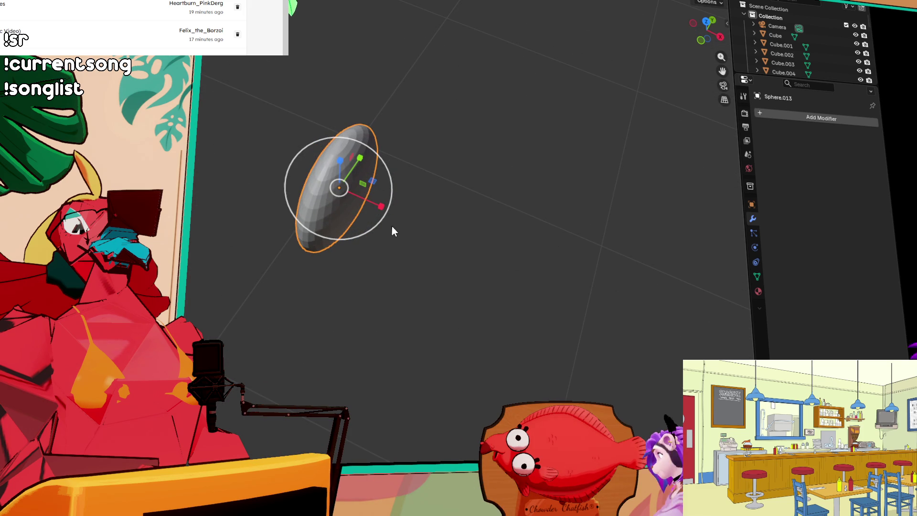
{"action": "left_click_drag", "start_coordinate": [391, 230], "coordinate": [342, 180]}
{"action": "scroll", "coordinate": [346, 196], "scroll_direction": "up", "scroll_amount": 5}
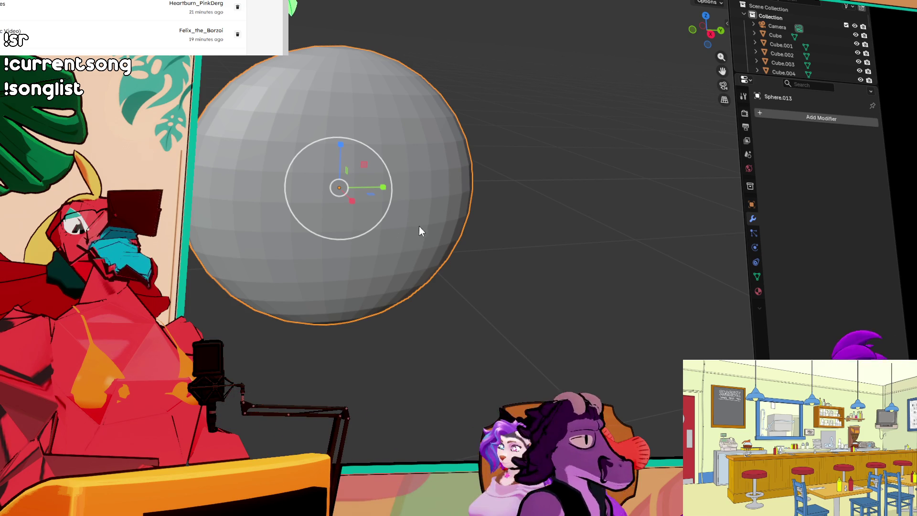
{"action": "mouse_move", "coordinate": [435, 230]}
{"action": "left_mouse_down"}
{"action": "mouse_move", "coordinate": [520, 228]}
{"action": "mouse_move", "coordinate": [520, 236]}
{"action": "left_mouse_up"}
- Inspect the sphere's mesh in Edit Mode from a couple of angles, then exit
{"action": "key", "text": "Tab"}
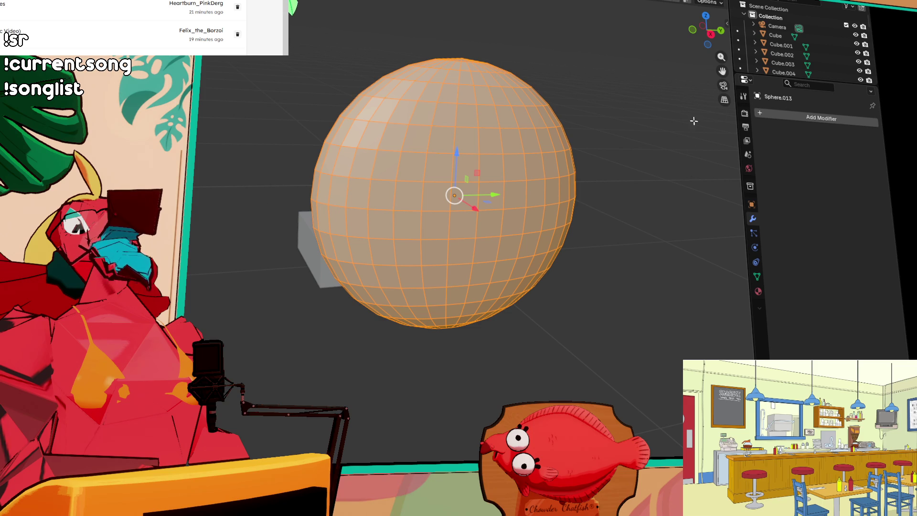
{"action": "mouse_move", "coordinate": [596, 211]}
{"action": "left_mouse_down"}
{"action": "mouse_move", "coordinate": [712, 213]}
{"action": "mouse_move", "coordinate": [600, 204]}
{"action": "left_mouse_up"}
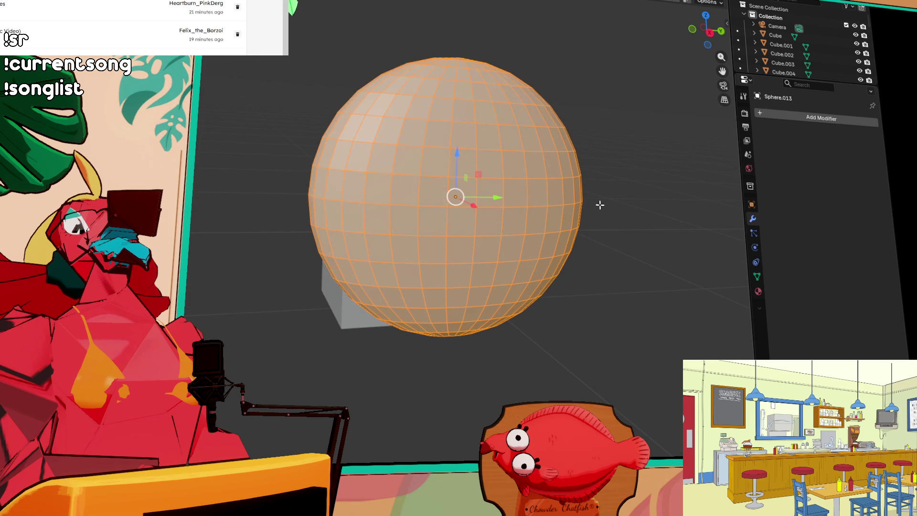
{"action": "scroll", "coordinate": [587, 204], "scroll_direction": "down", "scroll_amount": 2}
{"action": "mouse_move", "coordinate": [418, 211]}
{"action": "left_mouse_down"}
{"action": "mouse_move", "coordinate": [467, 234]}
{"action": "mouse_move", "coordinate": [436, 240]}
{"action": "left_mouse_up"}
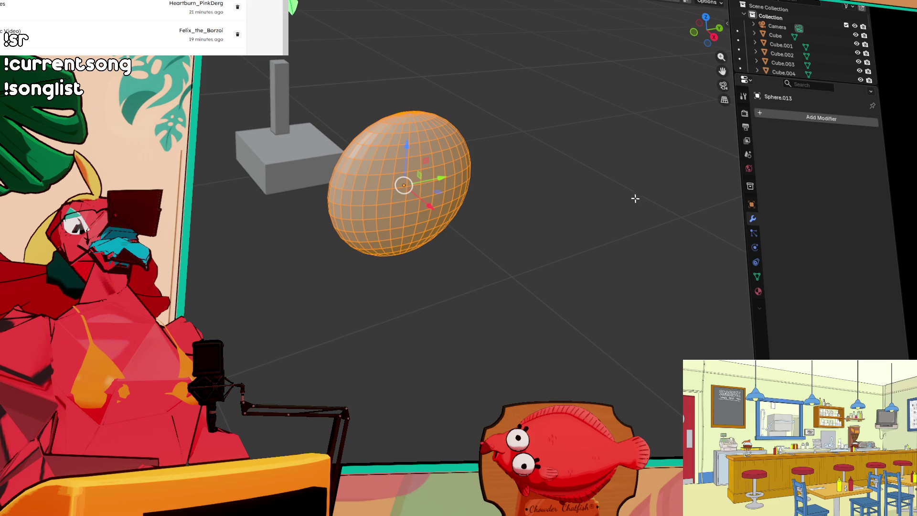
{"action": "key", "text": "Tab"}
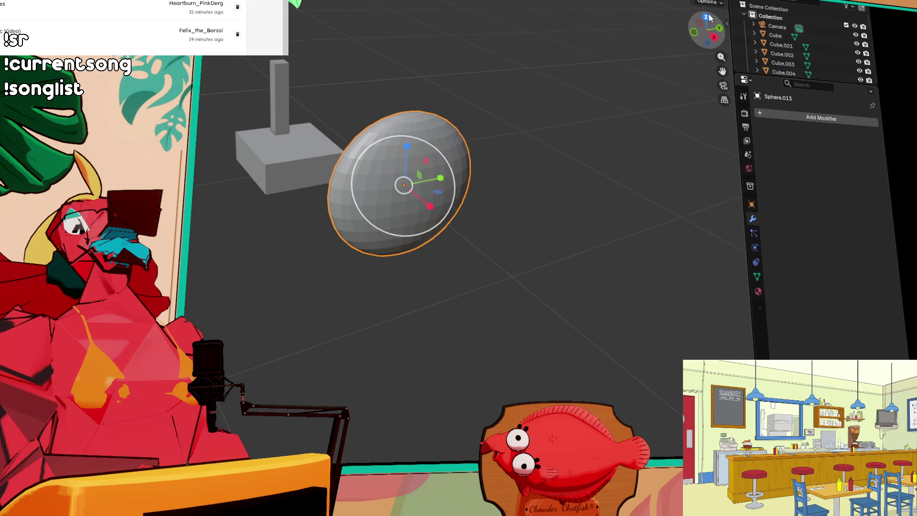
- Align the sphere in top view, then lower it onto the pillar in perspective
{"action": "left_click", "coordinate": [705, 18]}
{"action": "key", "text": "g"}
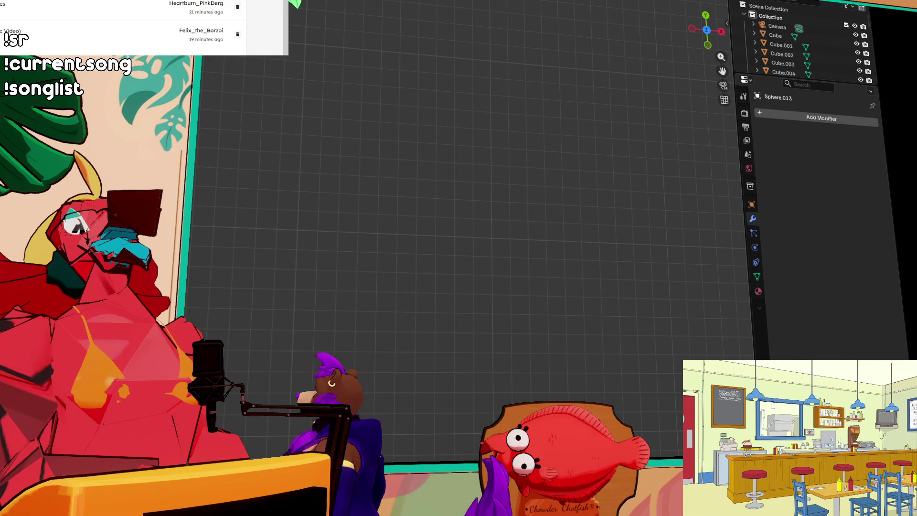
{"action": "key", "text": "Return"}
{"action": "key", "text": "KP_3"}
{"action": "mouse_move", "coordinate": [206, 164]}
{"action": "left_mouse_down"}
{"action": "mouse_move", "coordinate": [352, 93]}
{"action": "mouse_move", "coordinate": [437, 192]}
{"action": "mouse_move", "coordinate": [477, 215]}
{"action": "left_mouse_up"}
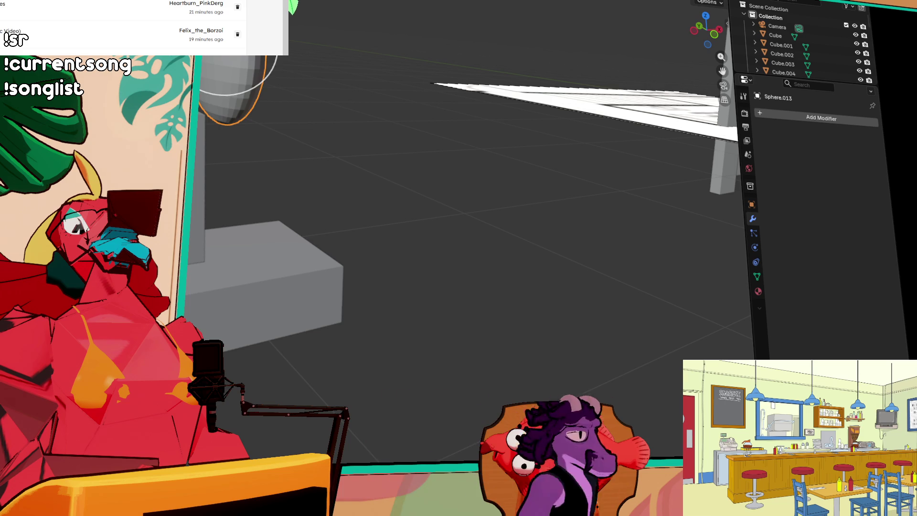
{"action": "key", "text": "g"}
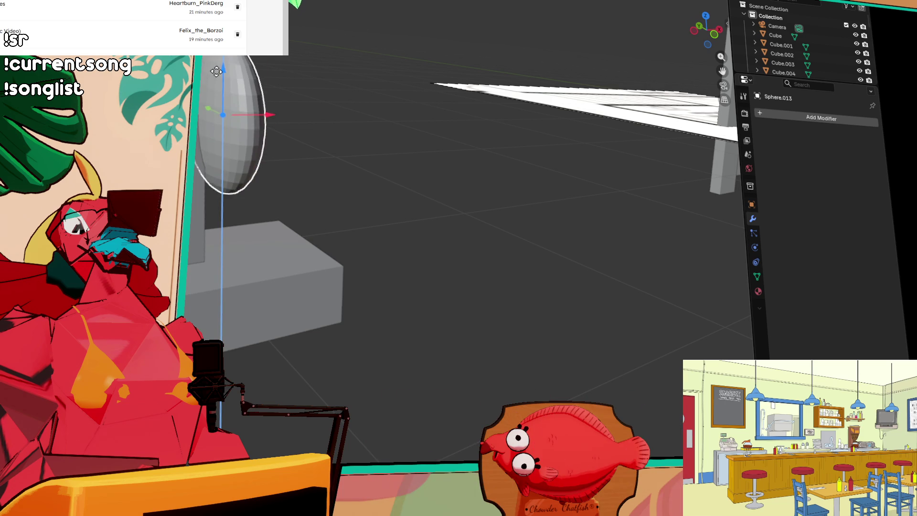
{"action": "left_click", "coordinate": [300, 124]}
{"action": "key", "text": "KP_Decimal"}
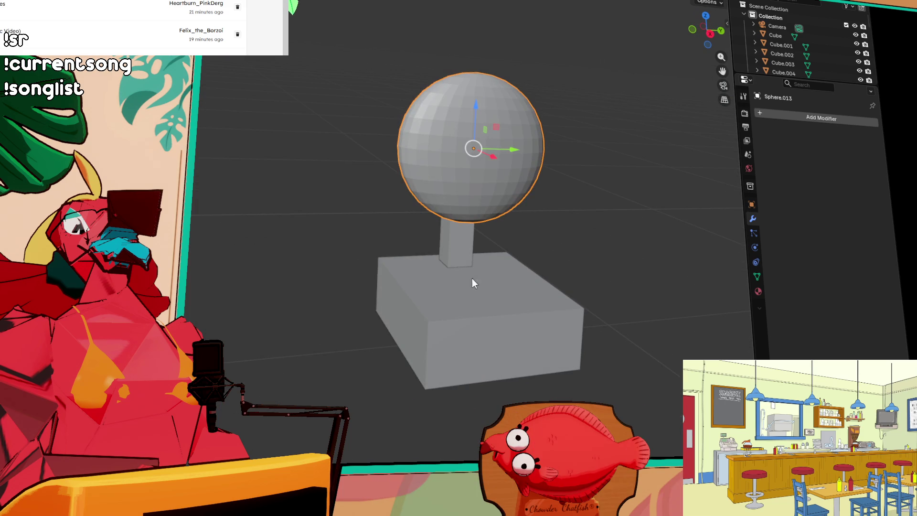
- Resize the base box, then stretch it along the X axis to a new width
{"action": "left_click", "coordinate": [473, 293]}
{"action": "key", "text": "s"}
{"action": "left_click", "coordinate": [519, 302]}
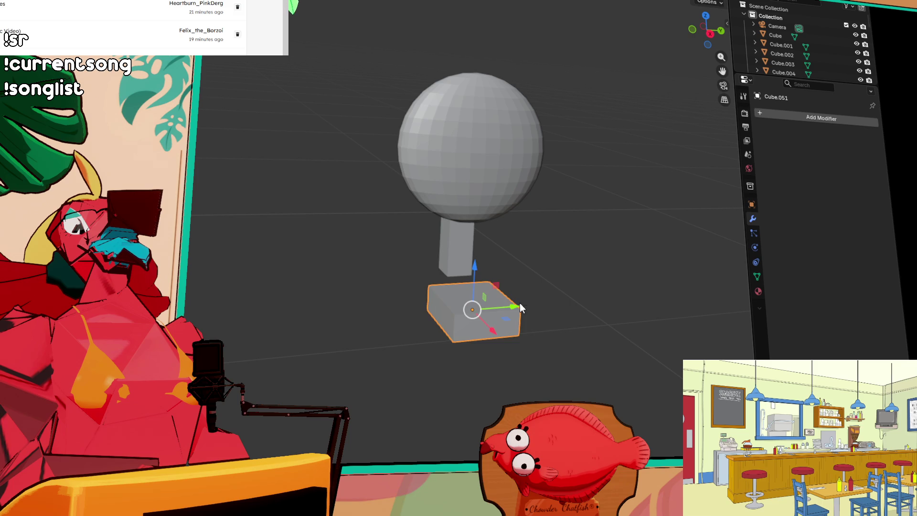
{"action": "key", "text": "s"}
{"action": "left_click", "coordinate": [536, 299]}
{"action": "key", "text": "s"}
{"action": "key", "text": "x"}
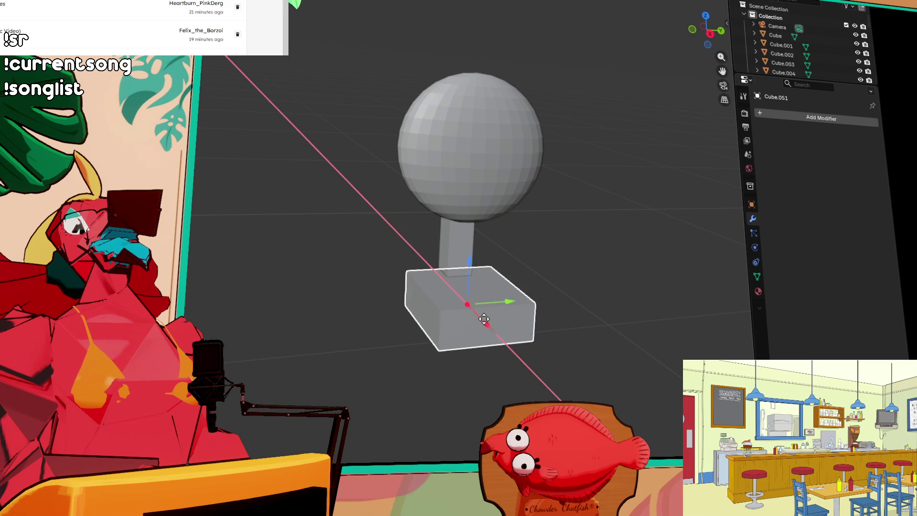
{"action": "left_click", "coordinate": [496, 315]}
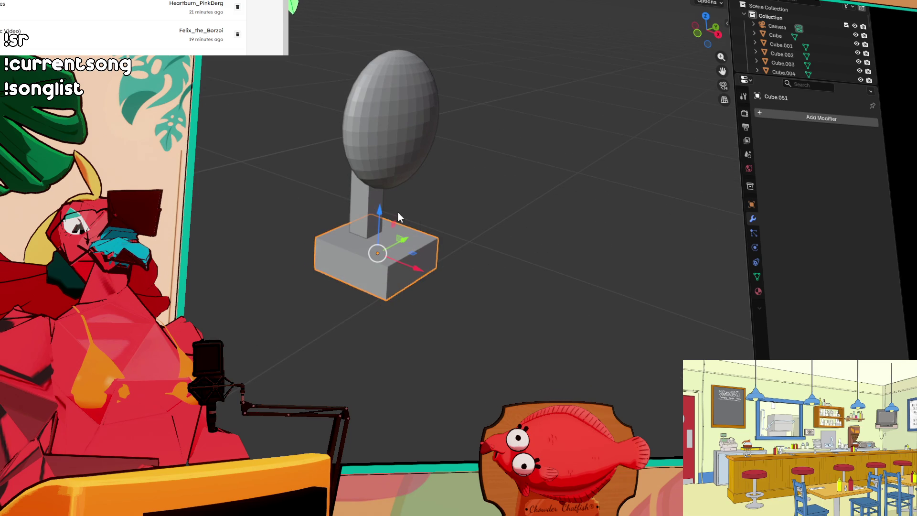
- Raise the base box up under the pillar and check it from the front
{"action": "mouse_move", "coordinate": [385, 218]}
{"action": "left_mouse_down"}
{"action": "mouse_move", "coordinate": [382, 201]}
{"action": "mouse_move", "coordinate": [384, 209]}
{"action": "left_mouse_up"}
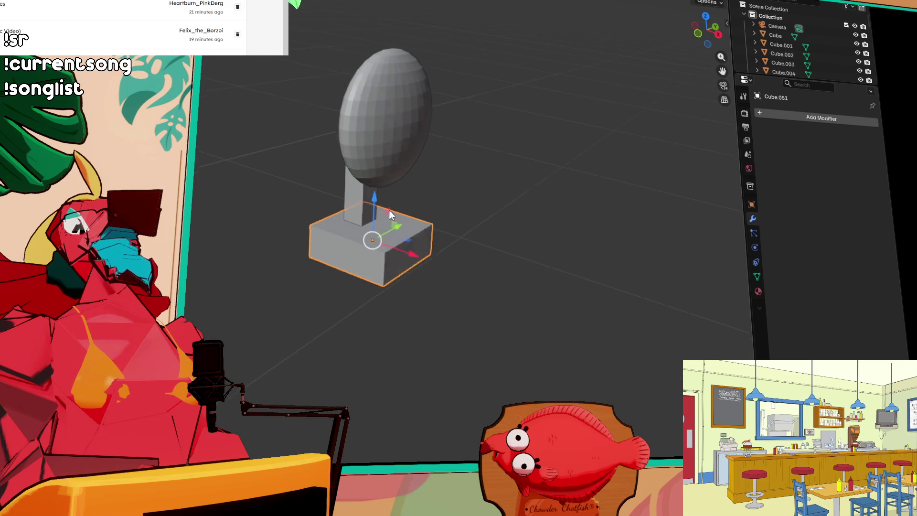
{"action": "mouse_move", "coordinate": [606, 176]}
{"action": "left_mouse_down"}
{"action": "mouse_move", "coordinate": [610, 147]}
{"action": "mouse_move", "coordinate": [588, 201]}
{"action": "mouse_move", "coordinate": [530, 239]}
{"action": "mouse_move", "coordinate": [580, 221]}
{"action": "mouse_move", "coordinate": [377, 216]}
{"action": "mouse_move", "coordinate": [416, 243]}
{"action": "left_mouse_up"}
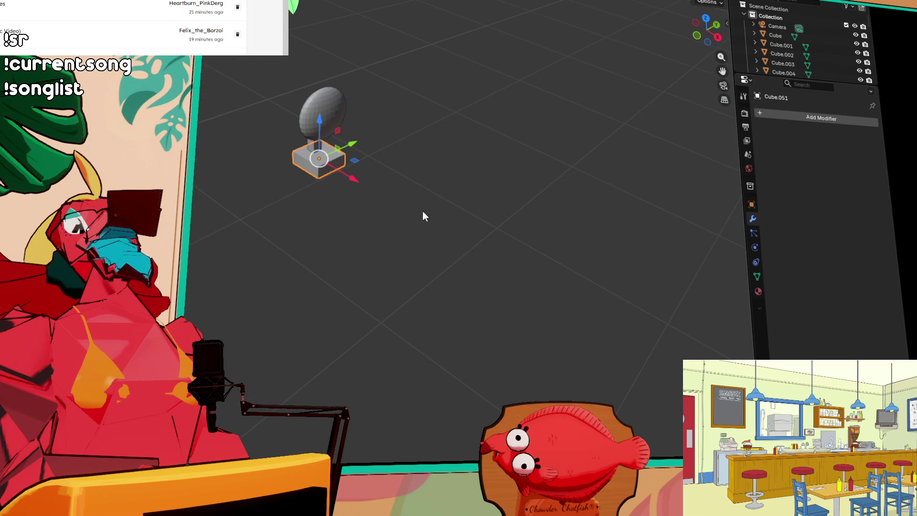
{"action": "scroll", "coordinate": [342, 117], "scroll_direction": "up", "scroll_amount": 2}
{"action": "scroll", "coordinate": [345, 122], "scroll_direction": "up", "scroll_amount": 8}
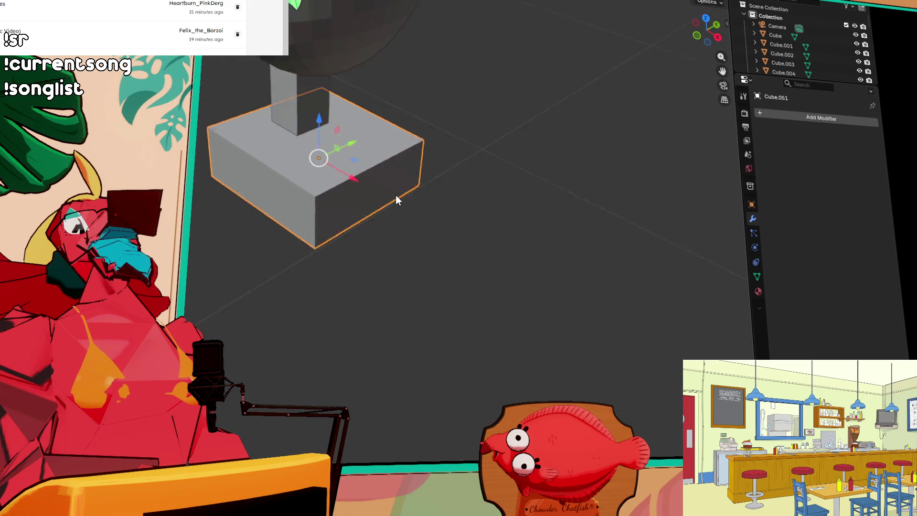
{"action": "scroll", "coordinate": [457, 172], "scroll_direction": "down", "scroll_amount": 2}
{"action": "mouse_move", "coordinate": [450, 113]}
{"action": "left_mouse_down"}
{"action": "mouse_move", "coordinate": [450, 239]}
{"action": "mouse_move", "coordinate": [411, 196]}
{"action": "mouse_move", "coordinate": [355, 164]}
{"action": "left_mouse_up"}
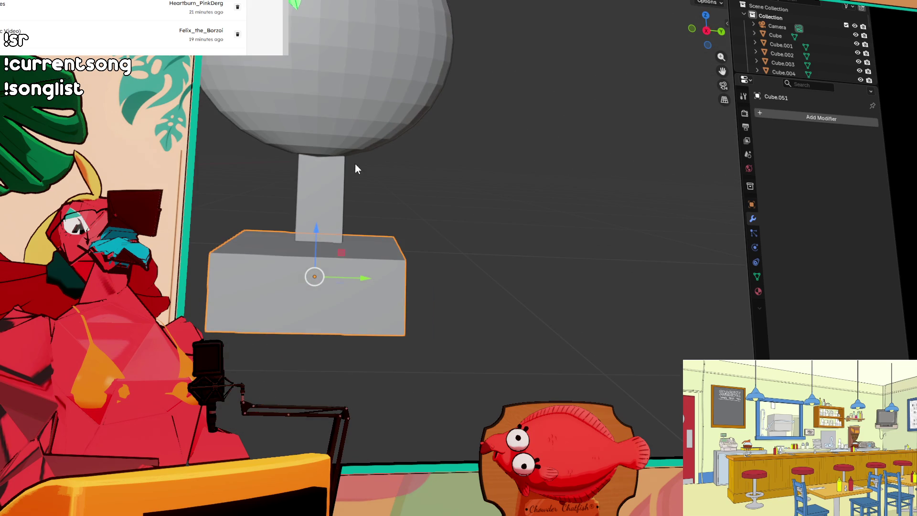
- Give the base a Subdivision Surface modifier with viewport level 2
{"action": "left_click", "coordinate": [843, 119]}
{"action": "mouse_move", "coordinate": [812, 119]}
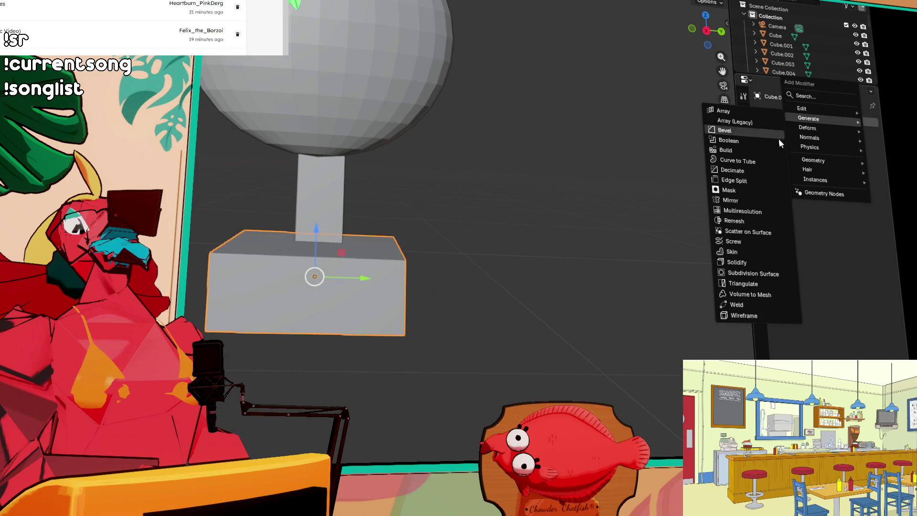
{"action": "left_click", "coordinate": [757, 275]}
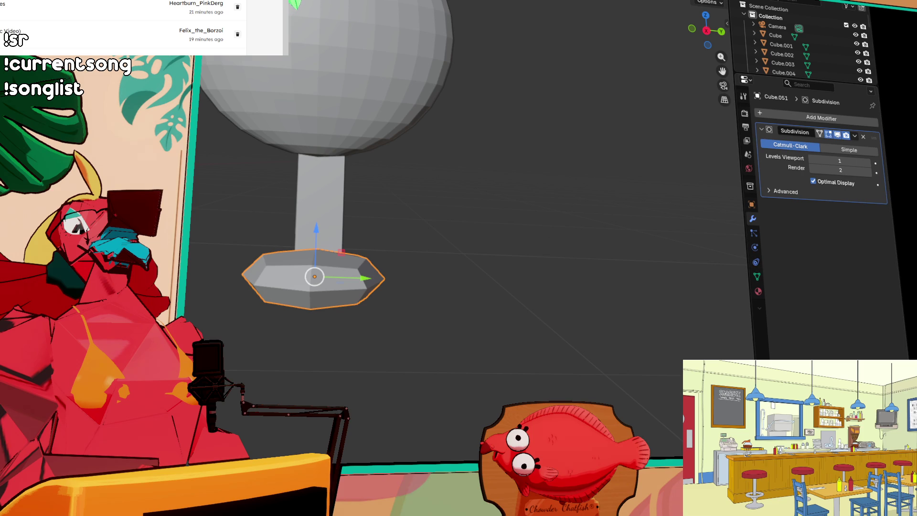
{"action": "left_click_drag", "start_coordinate": [839, 160], "coordinate": [855, 161]}
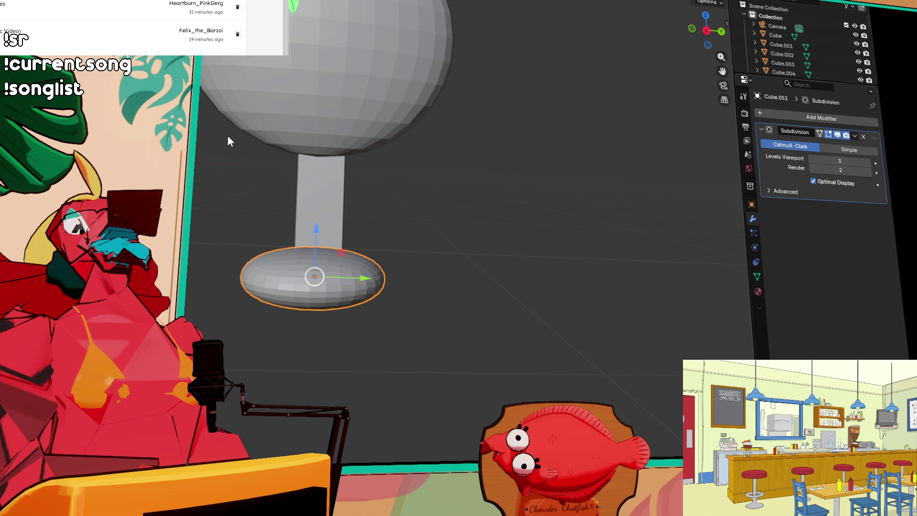
{"action": "left_click_drag", "start_coordinate": [855, 161], "coordinate": [843, 161]}
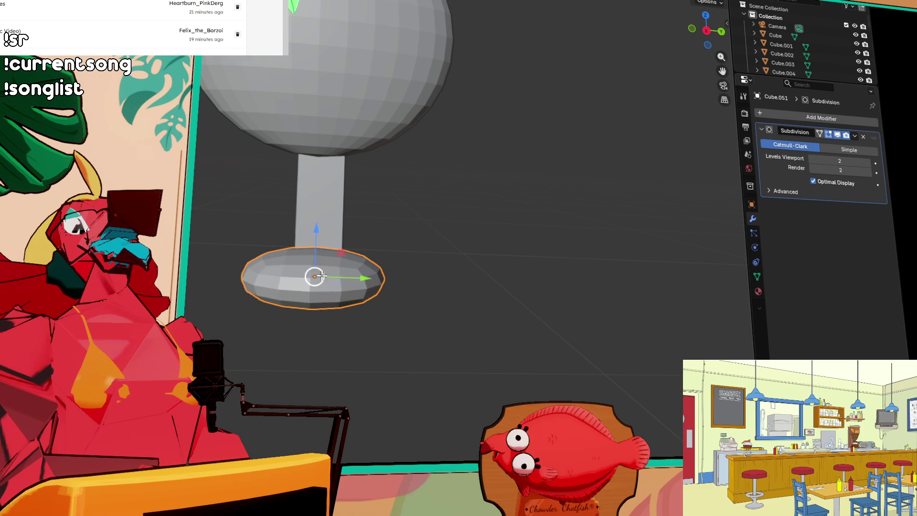
- Thicken the base vertically and add two edge loops across it
{"action": "mouse_move", "coordinate": [209, 272]}
{"action": "left_mouse_down"}
{"action": "mouse_move", "coordinate": [213, 242]}
{"action": "mouse_move", "coordinate": [199, 321]}
{"action": "mouse_move", "coordinate": [401, 328]}
{"action": "left_mouse_up"}
{"action": "left_click", "coordinate": [198, 321]}
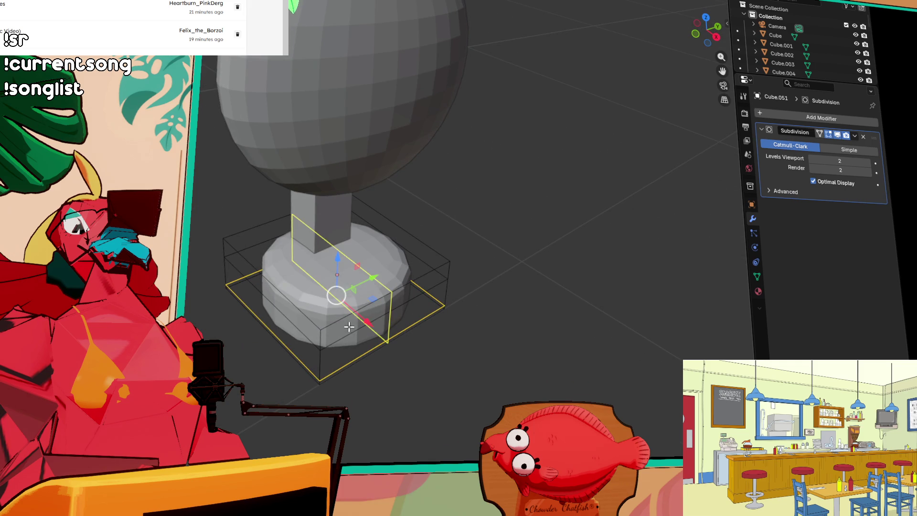
{"action": "key", "text": "s"}
{"action": "left_click", "coordinate": [315, 340]}
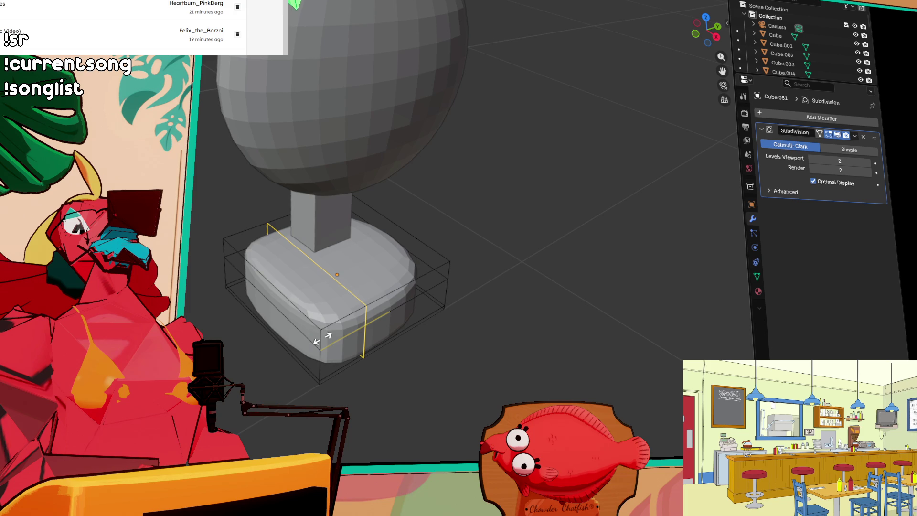
{"action": "key", "text": "ctrl+r"}
{"action": "left_click", "coordinate": [422, 290]}
{"action": "mouse_move", "coordinate": [421, 290]}
{"action": "left_mouse_down"}
{"action": "mouse_move", "coordinate": [354, 272]}
{"action": "mouse_move", "coordinate": [366, 280]}
{"action": "mouse_move", "coordinate": [436, 266]}
{"action": "mouse_move", "coordinate": [422, 247]}
{"action": "left_mouse_up"}
{"action": "mouse_move", "coordinate": [495, 312]}
{"action": "left_mouse_down"}
{"action": "mouse_move", "coordinate": [610, 285]}
{"action": "mouse_move", "coordinate": [479, 307]}
{"action": "mouse_move", "coordinate": [373, 224]}
{"action": "left_mouse_up"}
- Leave Edit Mode and shift the pillar along the X axis
{"action": "key", "text": "Tab"}
{"action": "left_click", "coordinate": [310, 216]}
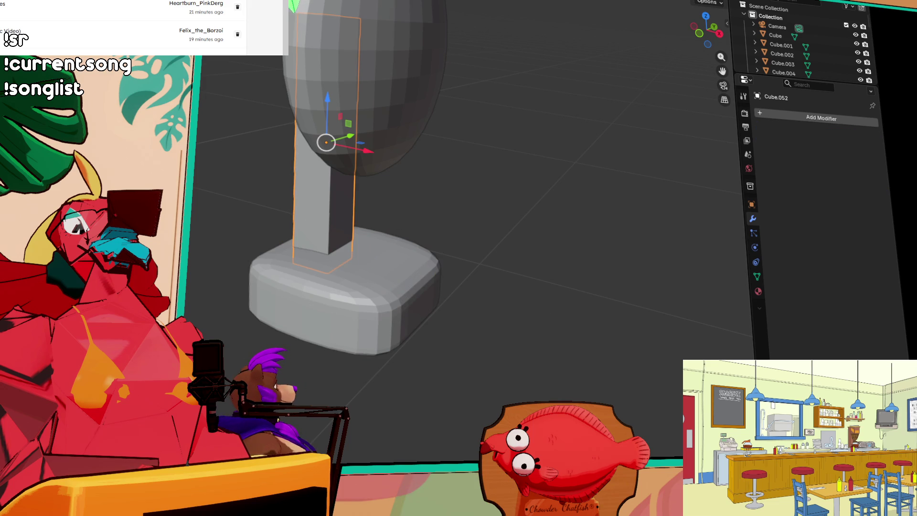
{"action": "key", "text": "g"}
{"action": "key", "text": "x"}
{"action": "left_click", "coordinate": [348, 147]}
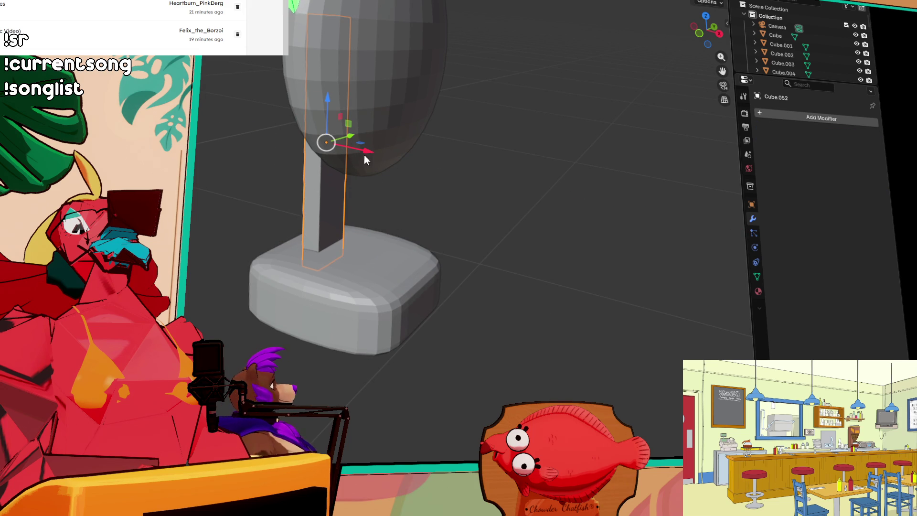
{"action": "key", "text": "g"}
{"action": "key", "text": "x"}
{"action": "key", "text": "Escape"}
- Rescale the top sphere to make it rounder
{"action": "left_click", "coordinate": [422, 92]}
{"action": "key", "text": "s"}
{"action": "left_click", "coordinate": [338, 72]}
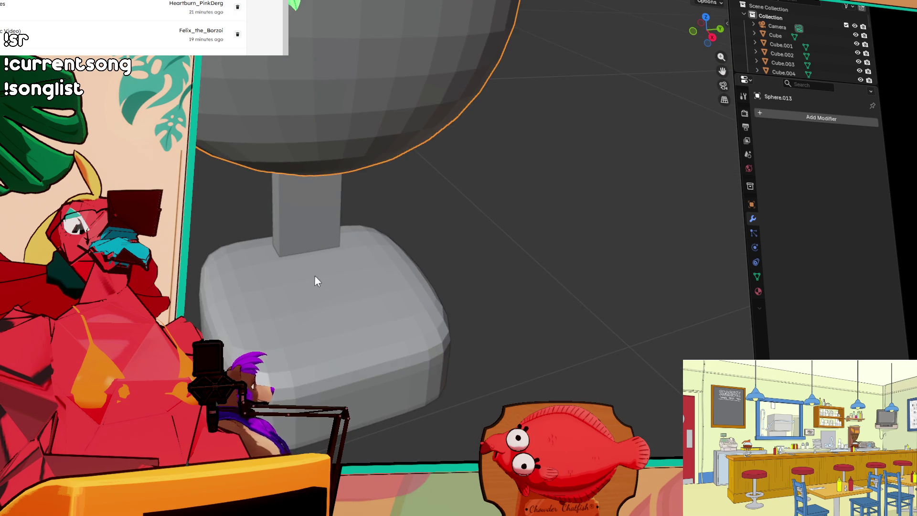
{"action": "scroll", "coordinate": [310, 277], "scroll_direction": "down", "scroll_amount": 5}
{"action": "scroll", "coordinate": [320, 277], "scroll_direction": "up", "scroll_amount": 3}
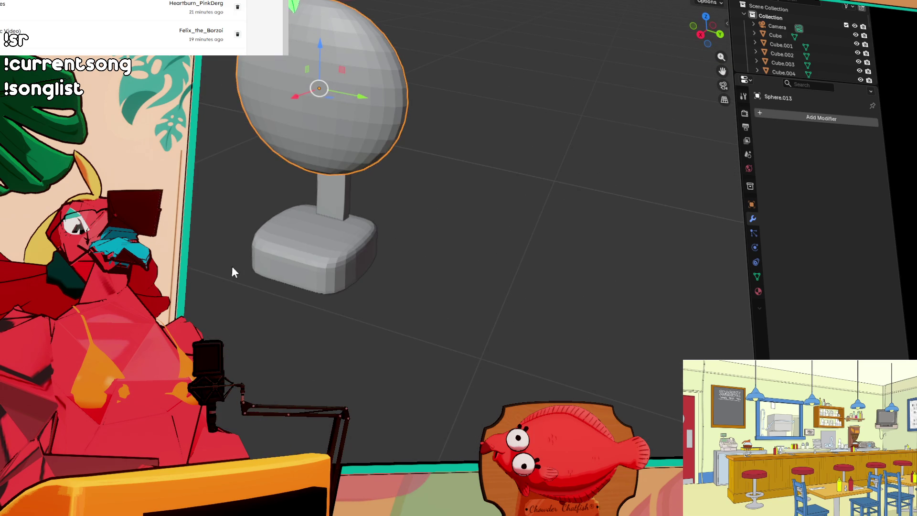
- Make the pillar thinner along Y with the scale gizmo
{"action": "left_click", "coordinate": [323, 201]}
{"action": "key", "text": "shift+space"}
{"action": "key", "text": "s"}
{"action": "left_click_drag", "start_coordinate": [368, 156], "coordinate": [348, 153]}
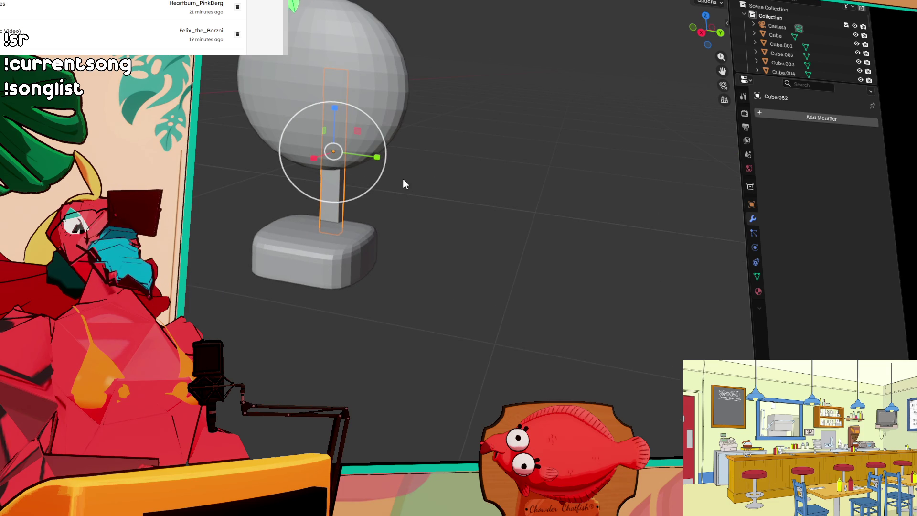
{"action": "left_click_drag", "start_coordinate": [468, 158], "coordinate": [521, 148]}
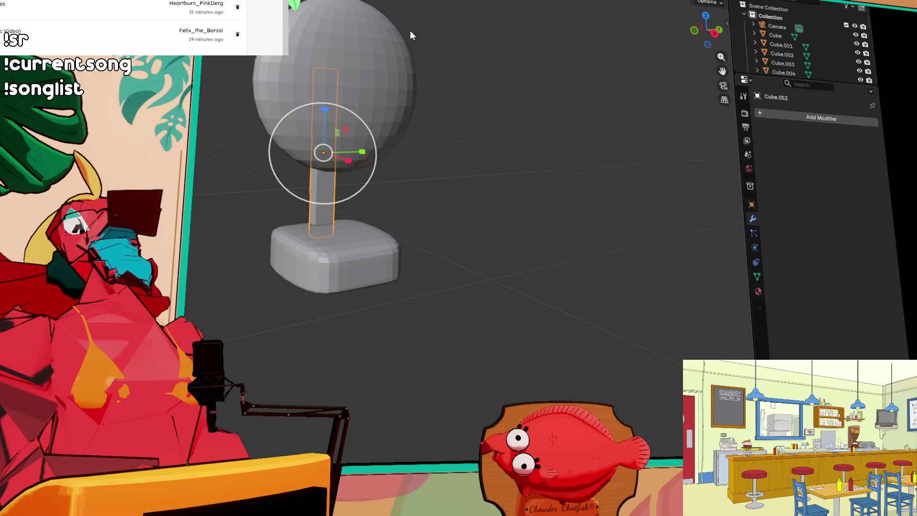
{"action": "mouse_move", "coordinate": [477, 100]}
{"action": "left_mouse_down"}
{"action": "mouse_move", "coordinate": [499, 115]}
{"action": "mouse_move", "coordinate": [470, 129]}
{"action": "mouse_move", "coordinate": [540, 135]}
{"action": "mouse_move", "coordinate": [459, 120]}
{"action": "mouse_move", "coordinate": [359, 268]}
{"action": "left_mouse_up"}
- Select the base together with the sphere and apply Ctrl+2 subdivision
{"action": "left_click", "coordinate": [360, 269]}
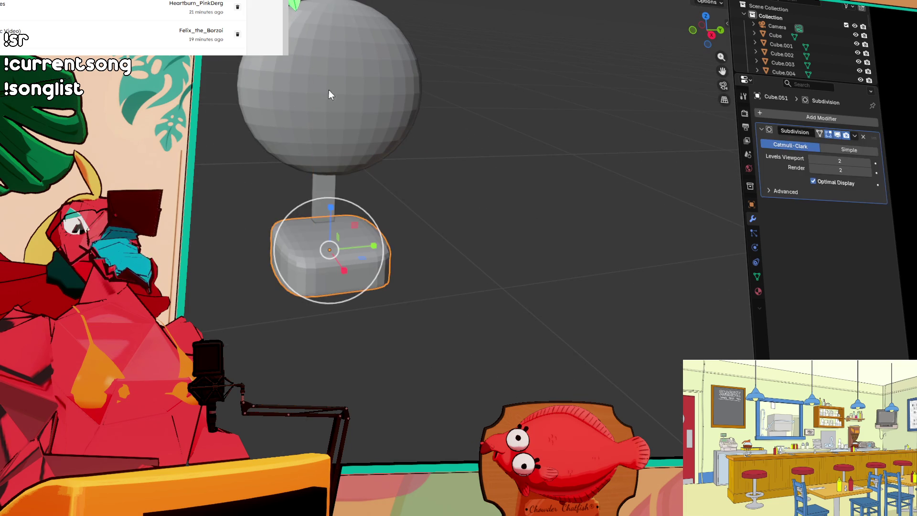
{"action": "left_click", "coordinate": [335, 119], "text": "shift"}
{"action": "left_click", "coordinate": [322, 194], "text": "shift"}
{"action": "key", "text": "ctrl+2"}
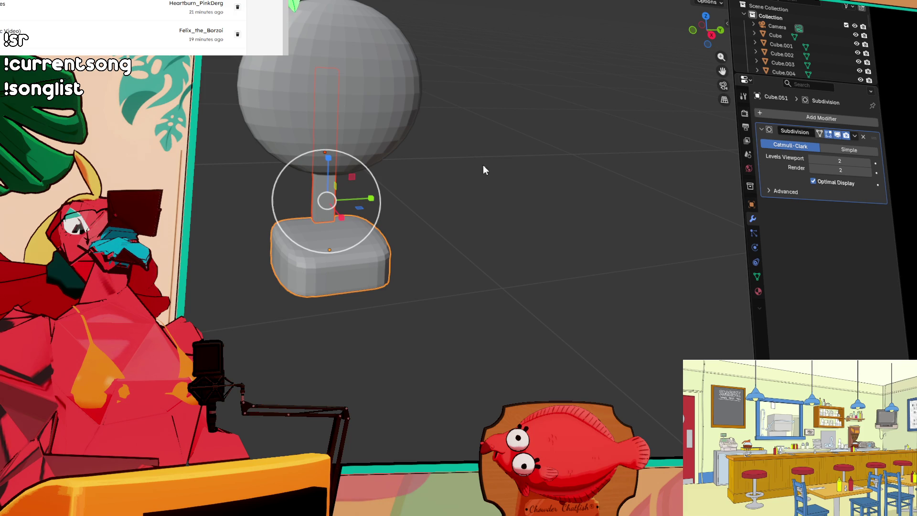
- Rotate the top sphere around the vertical axis
{"action": "left_click", "coordinate": [340, 102], "text": "shift"}
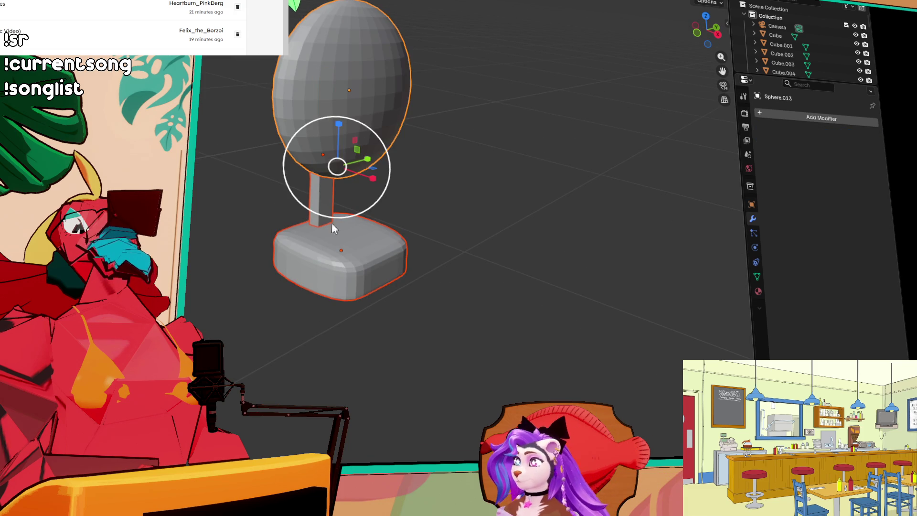
{"action": "key", "text": "shift+space"}
{"action": "key", "text": "r"}
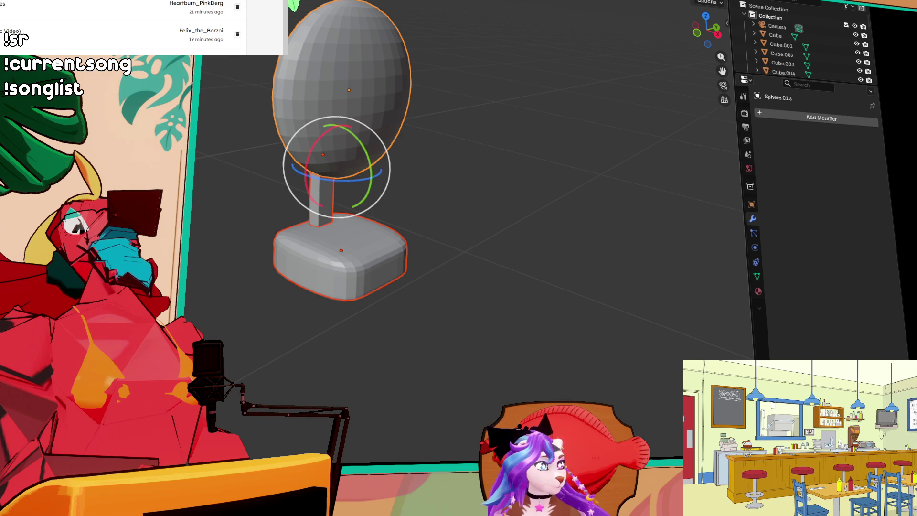
{"action": "left_click_drag", "start_coordinate": [354, 180], "coordinate": [342, 198]}
{"action": "scroll", "coordinate": [342, 198], "scroll_direction": "down", "scroll_amount": 5}
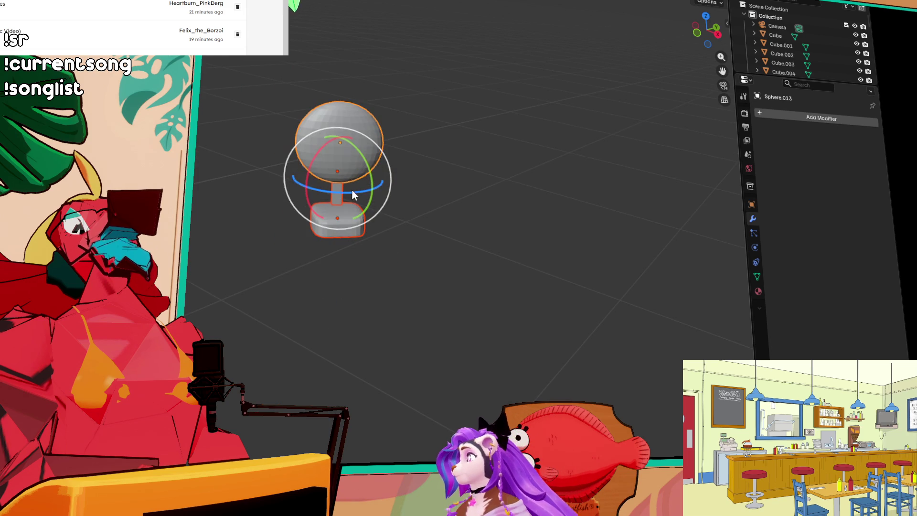
{"action": "mouse_move", "coordinate": [400, 209]}
{"action": "left_mouse_down"}
{"action": "mouse_move", "coordinate": [628, 255]}
{"action": "mouse_move", "coordinate": [560, 225]}
{"action": "mouse_move", "coordinate": [530, 179]}
{"action": "left_mouse_up"}
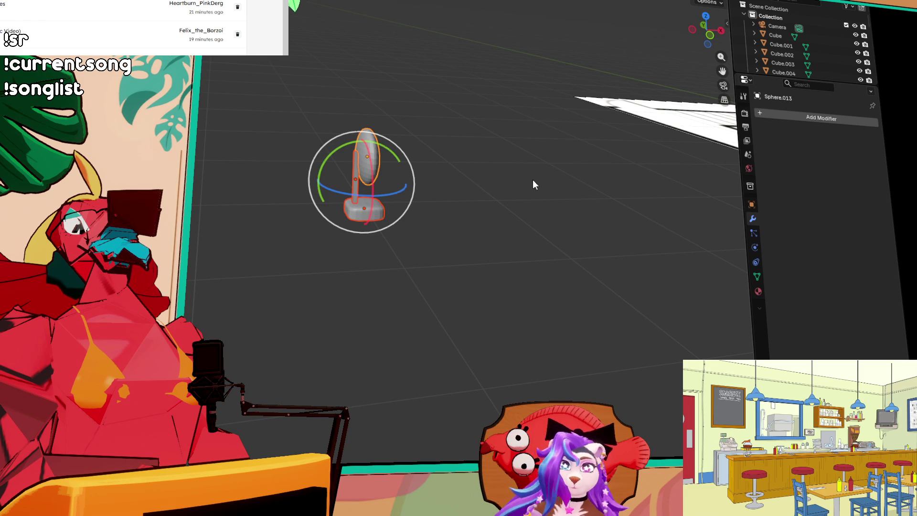
- Lower the mic's stand pole slightly along Z, then reselect the microphone
{"action": "mouse_move", "coordinate": [495, 164]}
{"action": "left_mouse_down"}
{"action": "mouse_move", "coordinate": [469, 215]}
{"action": "mouse_move", "coordinate": [325, 160]}
{"action": "left_mouse_up"}
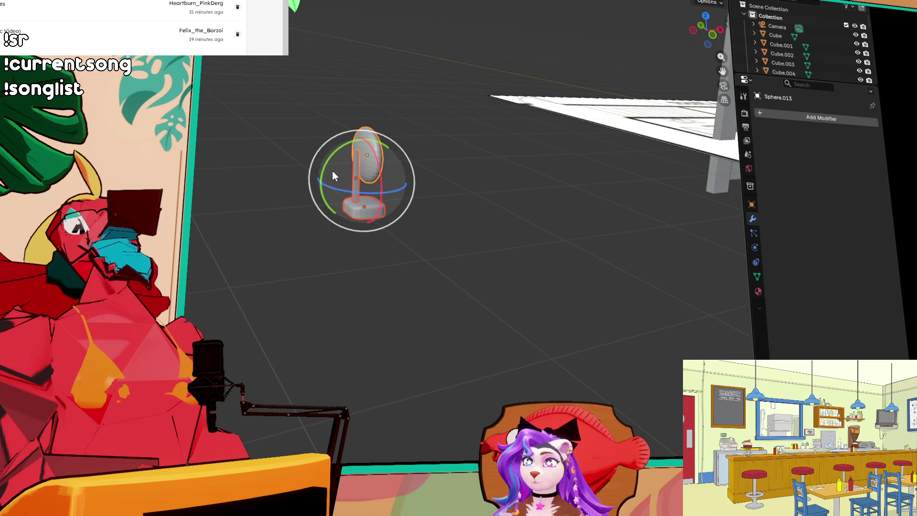
{"action": "left_click", "coordinate": [356, 168]}
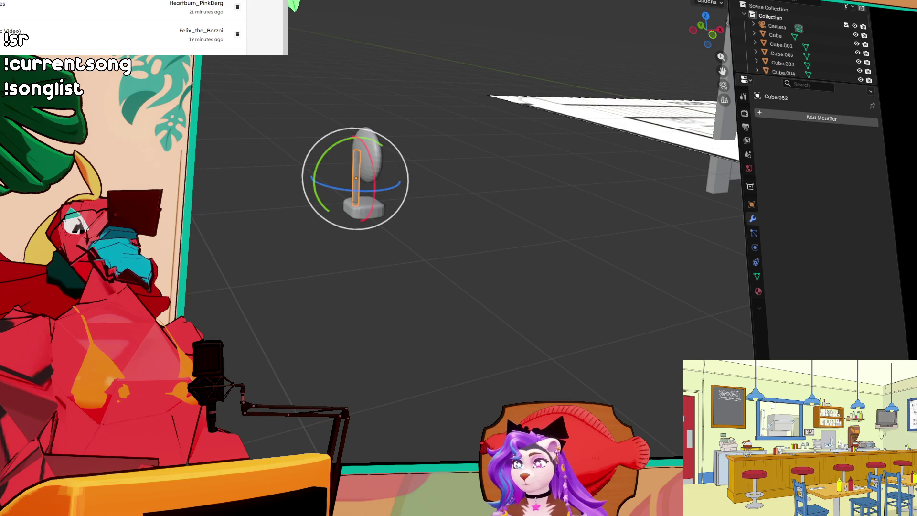
{"action": "key", "text": "shift+space"}
{"action": "key", "text": "g"}
{"action": "left_click_drag", "start_coordinate": [359, 136], "coordinate": [368, 140]}
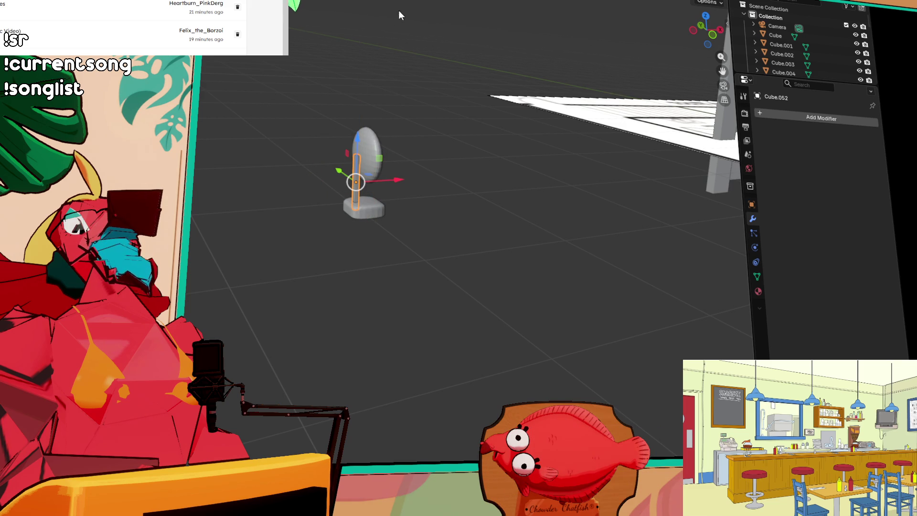
{"action": "mouse_move", "coordinate": [383, 47]}
{"action": "left_mouse_down"}
{"action": "mouse_move", "coordinate": [492, 28]}
{"action": "mouse_move", "coordinate": [526, 205]}
{"action": "mouse_move", "coordinate": [373, 216]}
{"action": "left_mouse_up"}
{"action": "left_click", "coordinate": [335, 167]}
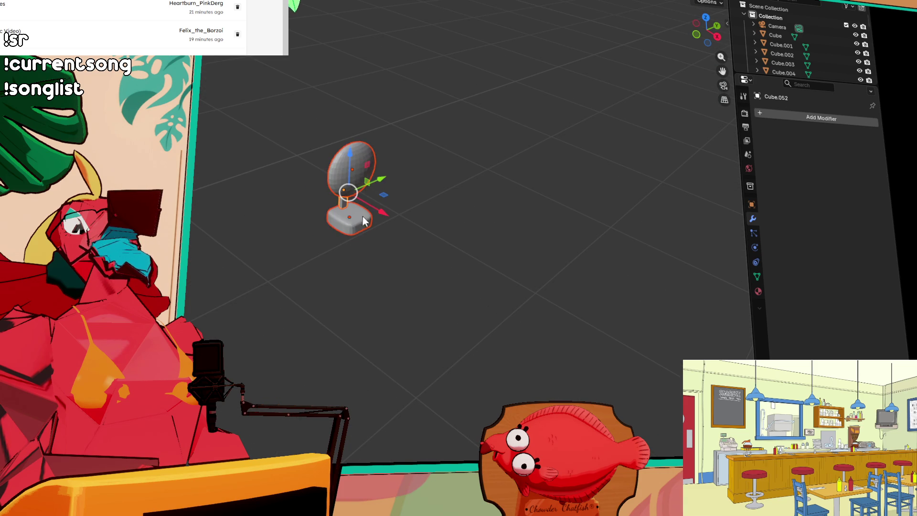
- Apply the mic base's Subdivision modifier to make it permanent
{"action": "left_click", "coordinate": [348, 222]}
{"action": "left_click", "coordinate": [854, 136]}
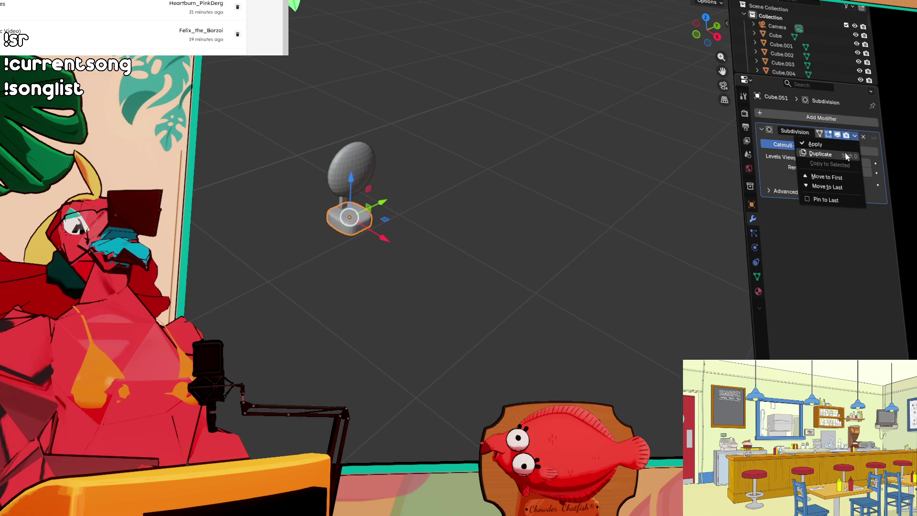
{"action": "left_click", "coordinate": [842, 152]}
- Join the mic head and base with Ctrl+J and move the mic into the diner
{"action": "left_click_drag", "start_coordinate": [327, 151], "coordinate": [407, 251]}
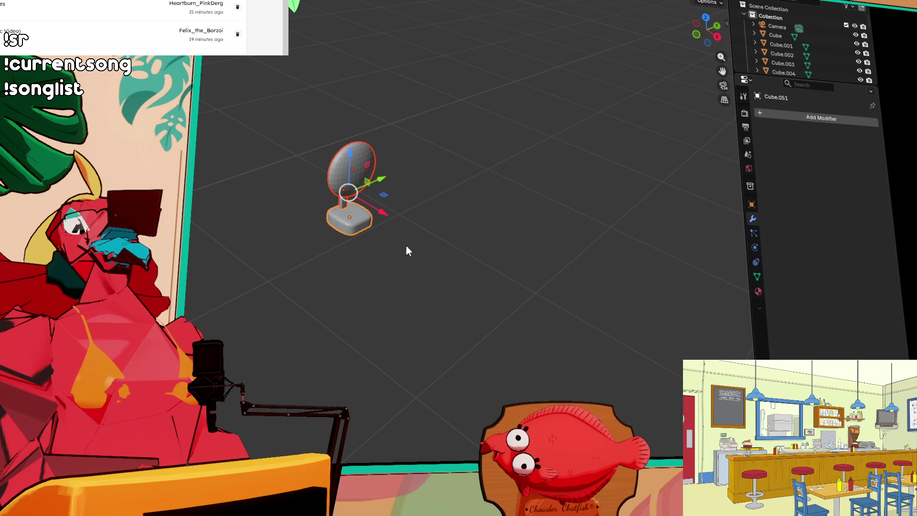
{"action": "key", "text": "ctrl+j"}
{"action": "scroll", "coordinate": [508, 267], "scroll_direction": "down", "scroll_amount": 5}
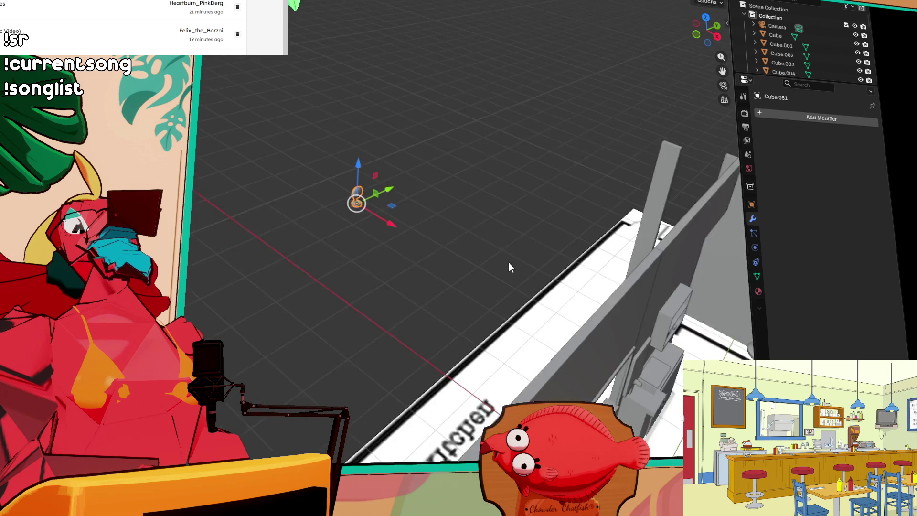
{"action": "scroll", "coordinate": [509, 267], "scroll_direction": "down", "scroll_amount": 5}
{"action": "key", "text": "g"}
{"action": "left_click", "coordinate": [487, 274]}
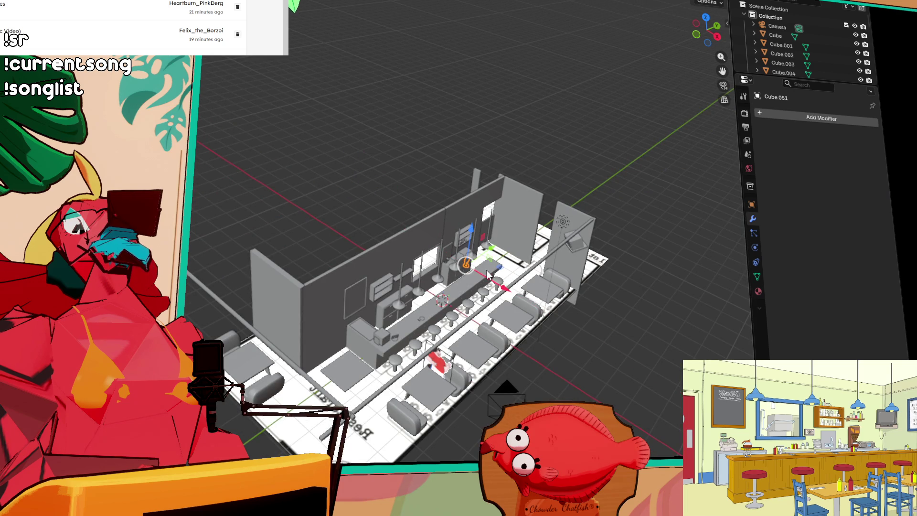
- Using top and side views, raise the mic to ledge height and frame it
{"action": "left_click", "coordinate": [705, 18]}
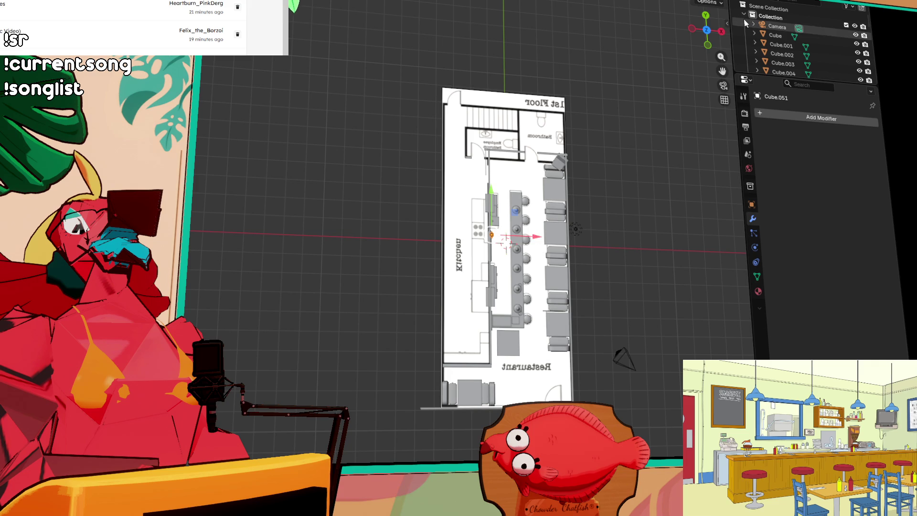
{"action": "left_click", "coordinate": [721, 31]}
{"action": "scroll", "coordinate": [337, 119], "scroll_direction": "up", "scroll_amount": 10}
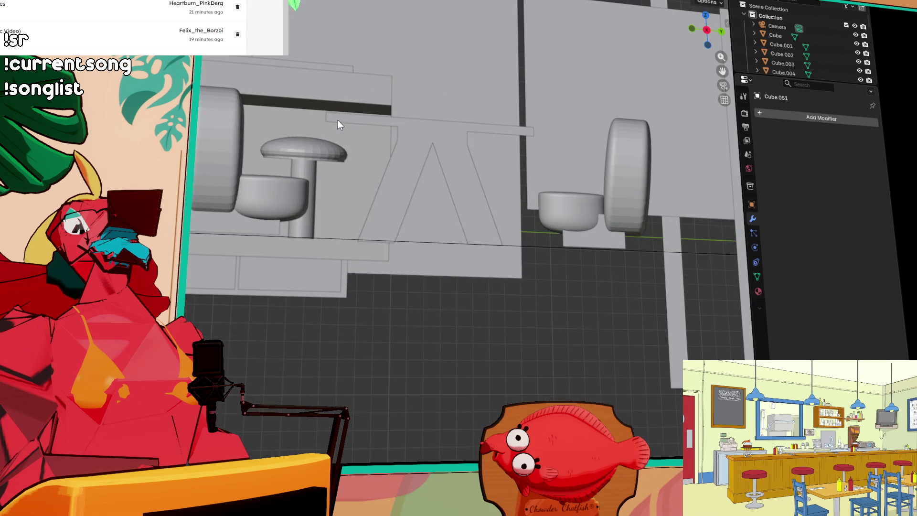
{"action": "key", "text": "g"}
{"action": "left_click", "coordinate": [442, 121]}
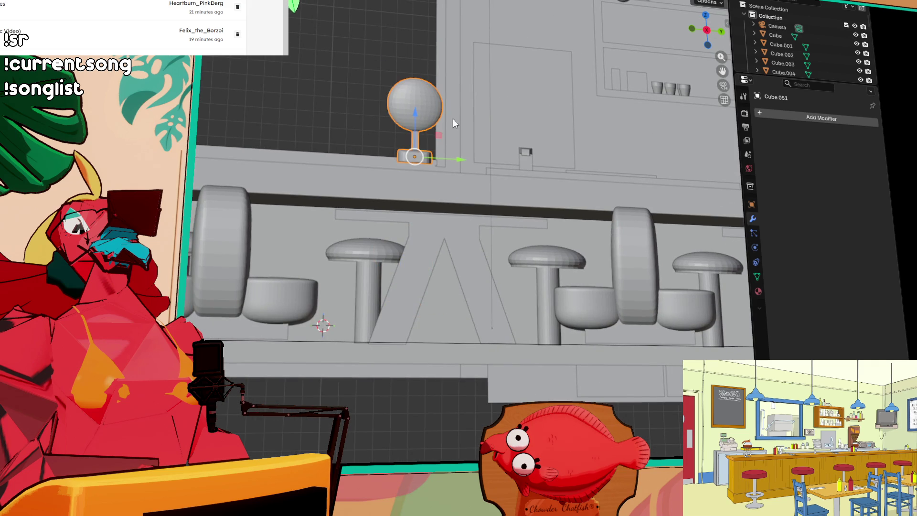
{"action": "key", "text": "grave"}
{"action": "left_click", "coordinate": [465, 160]}
- Slide the mic along X onto the ledge and rotate it around Z
{"action": "mouse_move", "coordinate": [465, 162]}
{"action": "left_mouse_down"}
{"action": "mouse_move", "coordinate": [520, 188]}
{"action": "mouse_move", "coordinate": [526, 242]}
{"action": "mouse_move", "coordinate": [422, 229]}
{"action": "left_mouse_up"}
{"action": "mouse_move", "coordinate": [379, 270]}
{"action": "left_mouse_down"}
{"action": "mouse_move", "coordinate": [310, 255]}
{"action": "mouse_move", "coordinate": [335, 254]}
{"action": "left_mouse_up"}
{"action": "key", "text": "r"}
{"action": "key", "text": "z"}
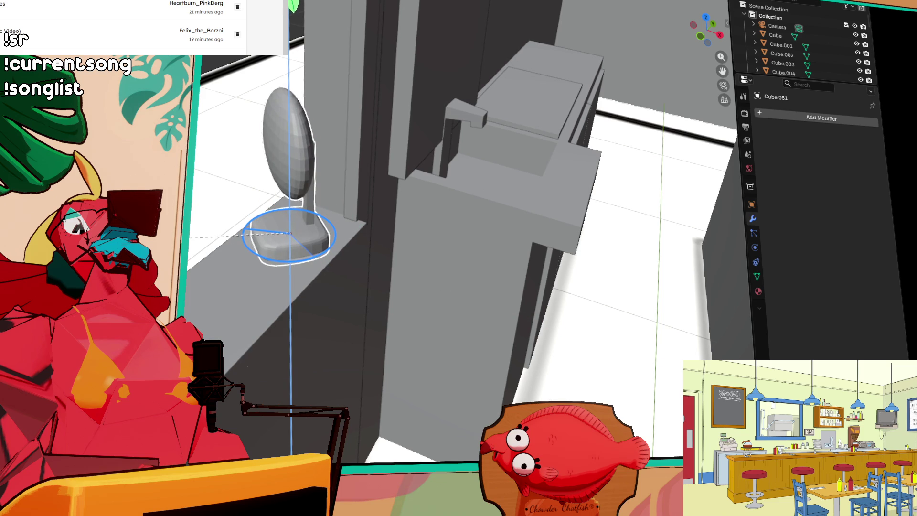
{"action": "left_click", "coordinate": [334, 250]}
{"action": "mouse_move", "coordinate": [334, 250]}
{"action": "left_mouse_down"}
{"action": "mouse_move", "coordinate": [314, 248]}
{"action": "mouse_move", "coordinate": [345, 244]}
{"action": "left_mouse_up"}
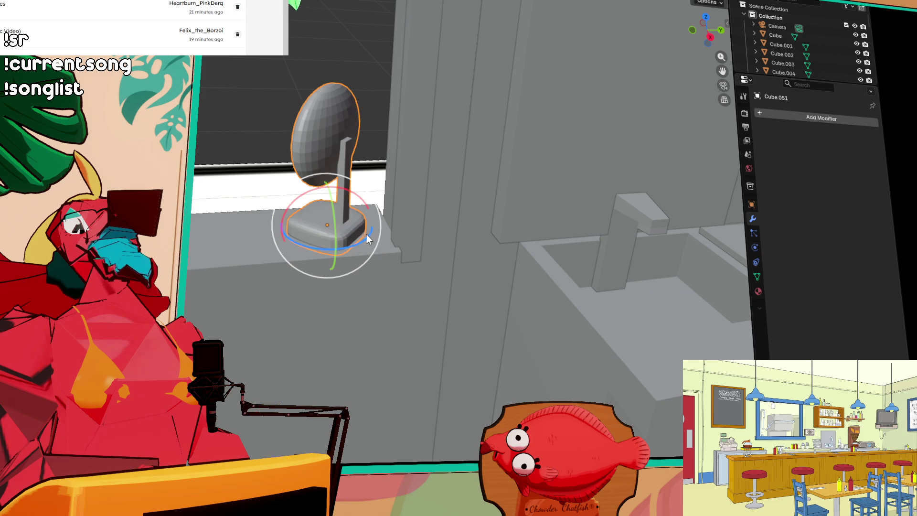
{"action": "mouse_move", "coordinate": [565, 122]}
{"action": "left_mouse_down"}
{"action": "mouse_move", "coordinate": [423, 141]}
{"action": "mouse_move", "coordinate": [439, 142]}
{"action": "left_mouse_up"}
{"action": "left_click", "coordinate": [477, 190]}
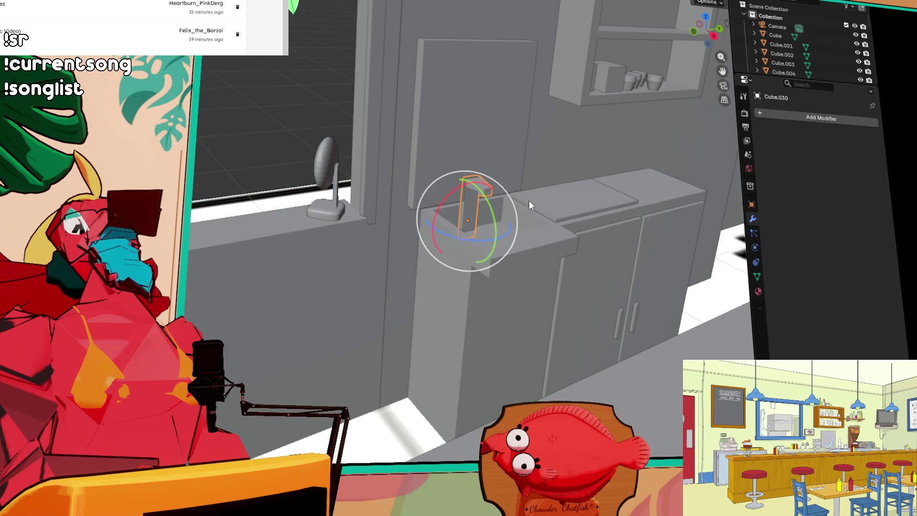
- Add a Subdivision Surface modifier to the faucet and apply it
{"action": "scroll", "coordinate": [535, 192], "scroll_direction": "up", "scroll_amount": 3}
{"action": "key", "text": "KP_Decimal"}
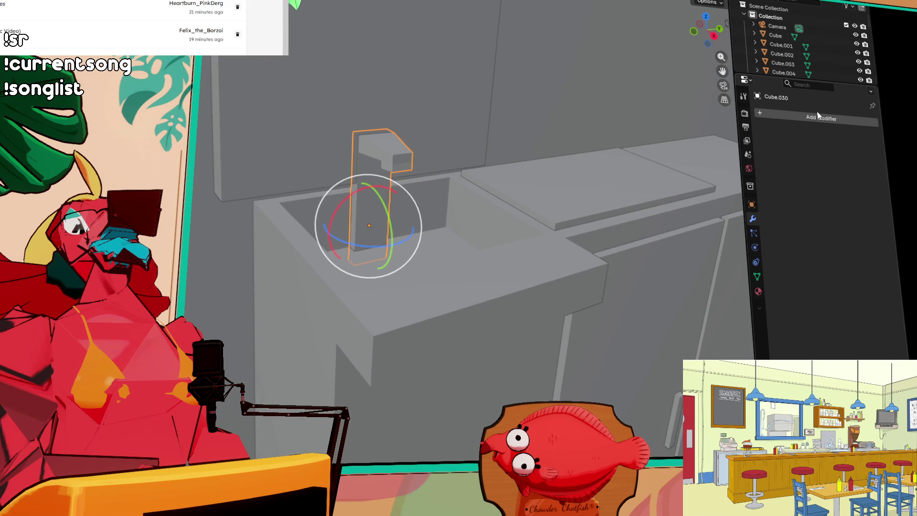
{"action": "left_click", "coordinate": [822, 118]}
{"action": "mouse_move", "coordinate": [812, 118]}
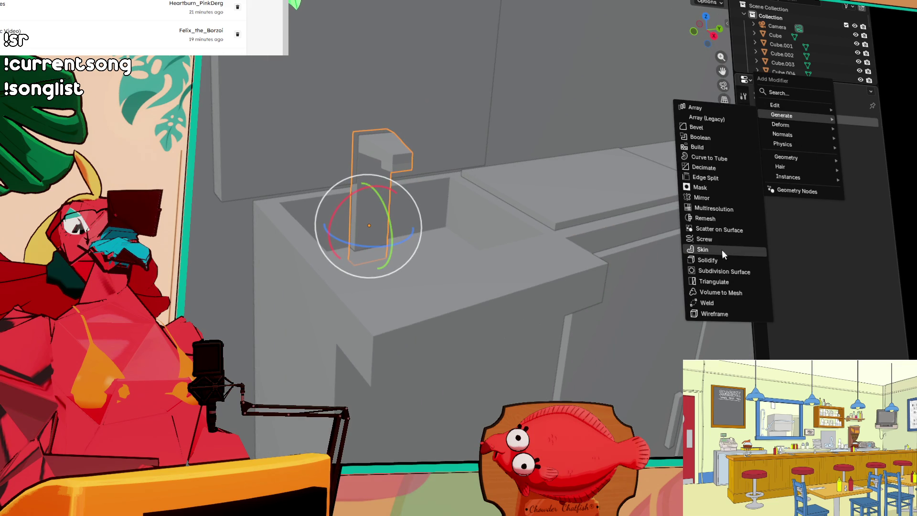
{"action": "left_click", "coordinate": [720, 271]}
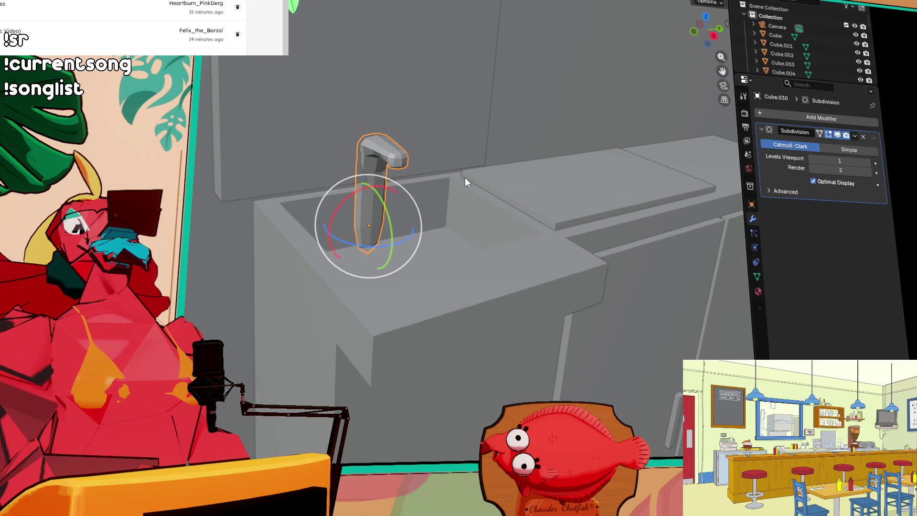
{"action": "mouse_move", "coordinate": [461, 176]}
{"action": "left_mouse_down"}
{"action": "mouse_move", "coordinate": [532, 180]}
{"action": "mouse_move", "coordinate": [480, 176]}
{"action": "left_mouse_up"}
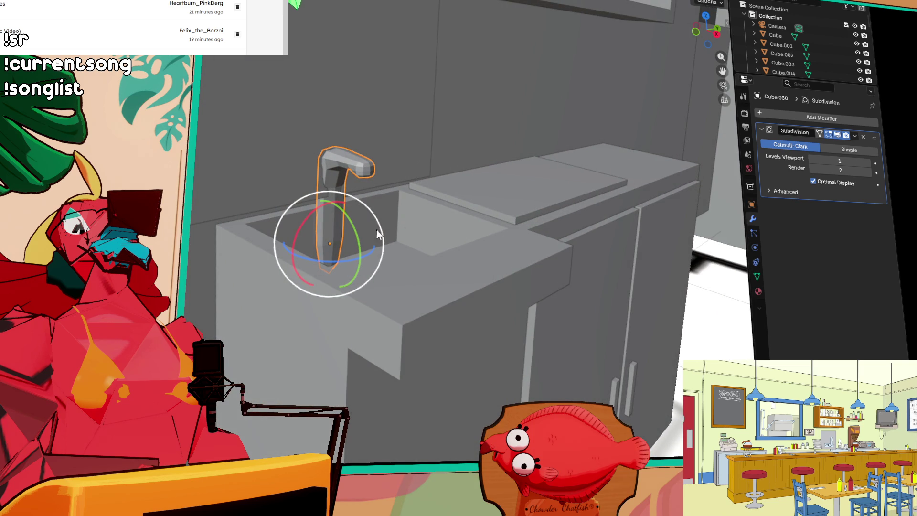
{"action": "left_click", "coordinate": [294, 127]}
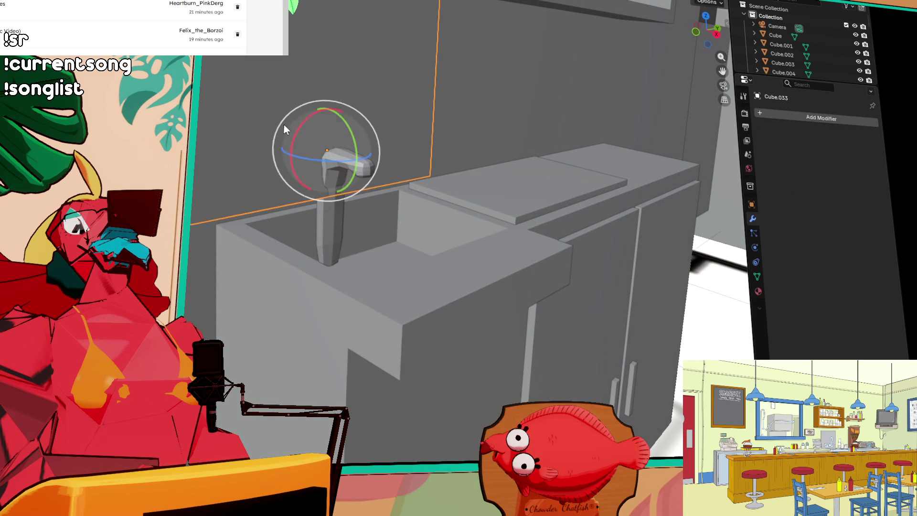
{"action": "left_click", "coordinate": [332, 231]}
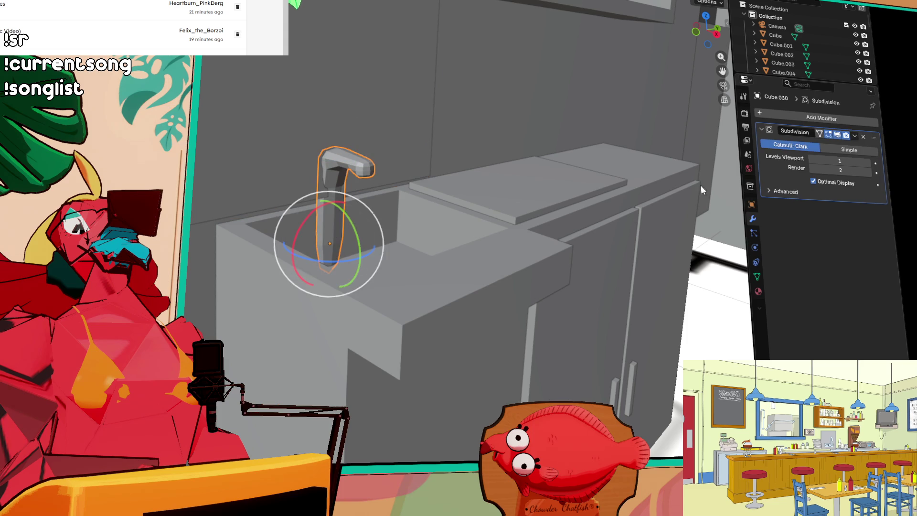
{"action": "left_click", "coordinate": [853, 138]}
{"action": "left_click", "coordinate": [826, 145]}
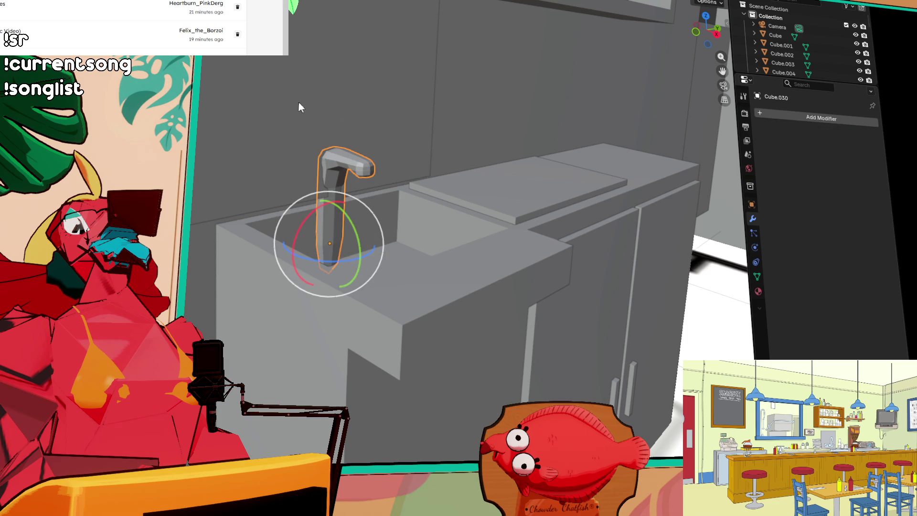
- Shift the back panel behind the faucet left along X
{"action": "left_click", "coordinate": [301, 105]}
{"action": "key", "text": "shift+space"}
{"action": "key", "text": "g"}
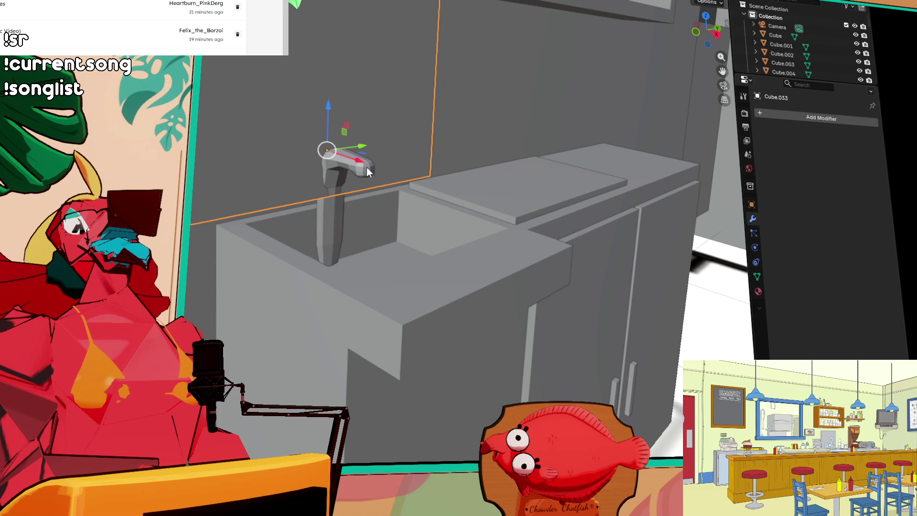
{"action": "mouse_move", "coordinate": [359, 158]}
{"action": "left_mouse_down"}
{"action": "mouse_move", "coordinate": [320, 181]}
{"action": "mouse_move", "coordinate": [275, 183]}
{"action": "left_mouse_up"}
{"action": "scroll", "coordinate": [221, 222], "scroll_direction": "down", "scroll_amount": 3}
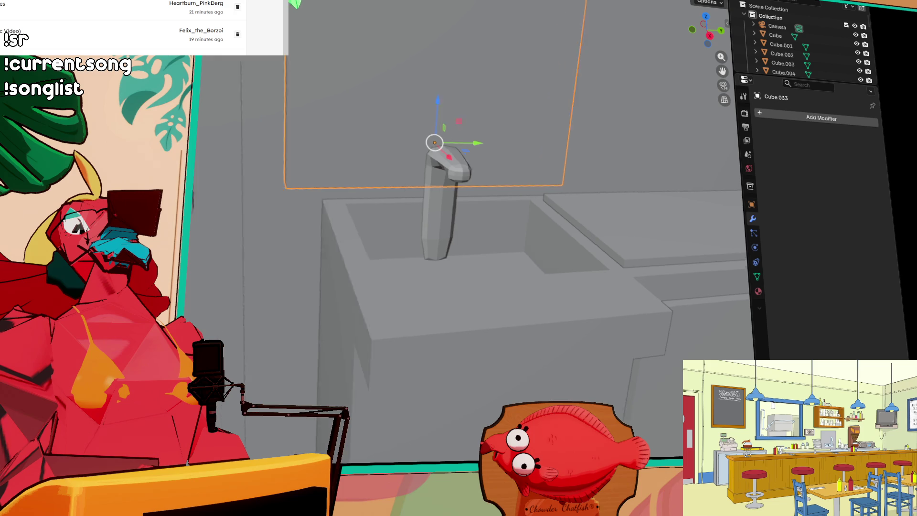
{"action": "left_click_drag", "start_coordinate": [221, 223], "coordinate": [511, 198]}
{"action": "scroll", "coordinate": [511, 198], "scroll_direction": "up", "scroll_amount": 2}
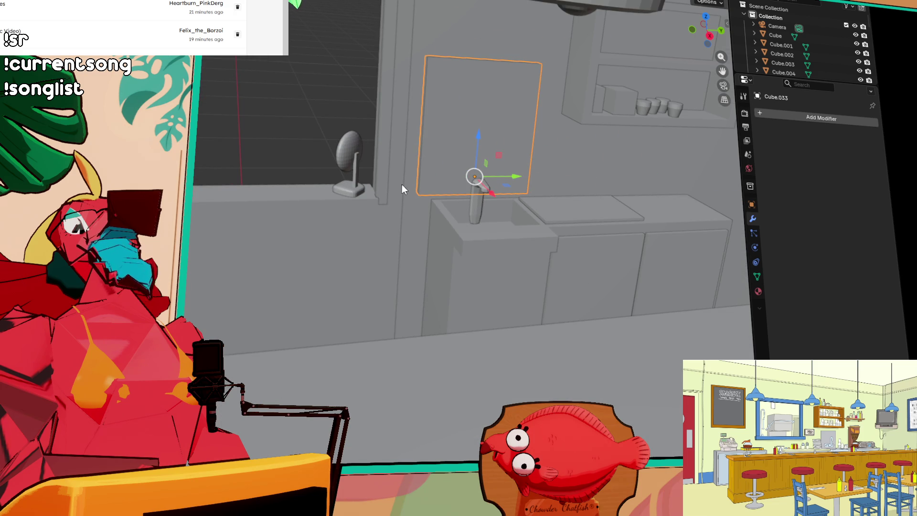
{"action": "left_click_drag", "start_coordinate": [449, 155], "coordinate": [339, 119]}
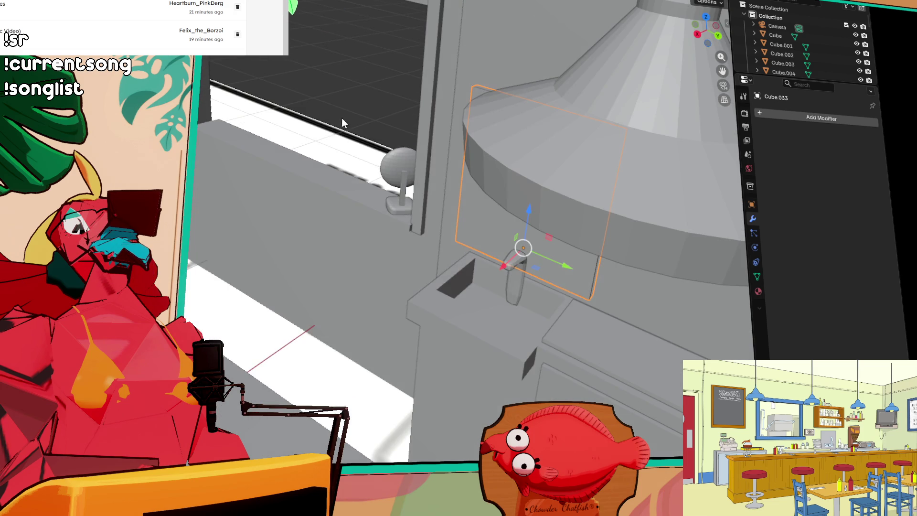
{"action": "mouse_move", "coordinate": [267, 146]}
{"action": "left_mouse_down"}
{"action": "mouse_move", "coordinate": [526, 139]}
{"action": "mouse_move", "coordinate": [477, 143]}
{"action": "left_mouse_up"}
{"action": "scroll", "coordinate": [477, 143], "scroll_direction": "down", "scroll_amount": 3}
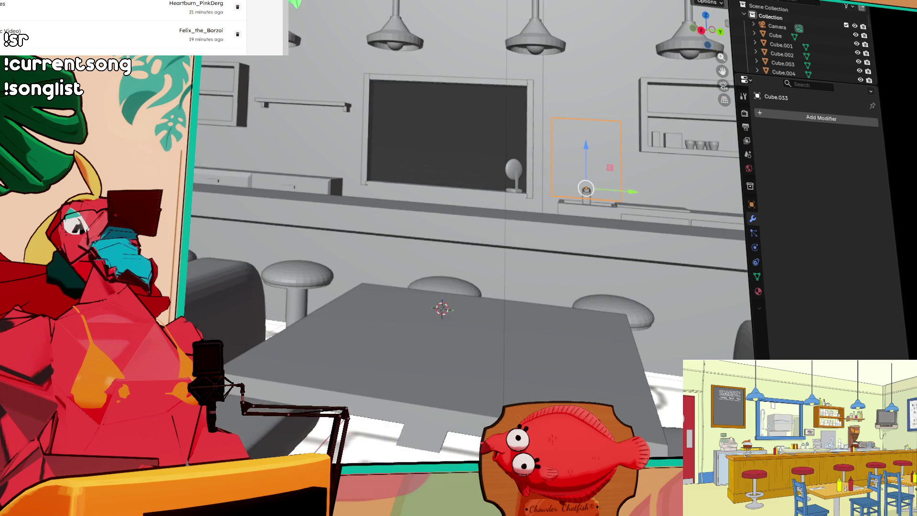
{"action": "scroll", "coordinate": [249, 65], "scroll_direction": "up", "scroll_amount": 1}
{"action": "mouse_move", "coordinate": [249, 63]}
{"action": "left_mouse_down"}
{"action": "mouse_move", "coordinate": [237, 88]}
{"action": "mouse_move", "coordinate": [330, 110]}
{"action": "mouse_move", "coordinate": [290, 104]}
{"action": "left_mouse_up"}
{"action": "left_click_drag", "start_coordinate": [609, 179], "coordinate": [497, 194]}
{"action": "scroll", "coordinate": [497, 194], "scroll_direction": "up", "scroll_amount": 2}
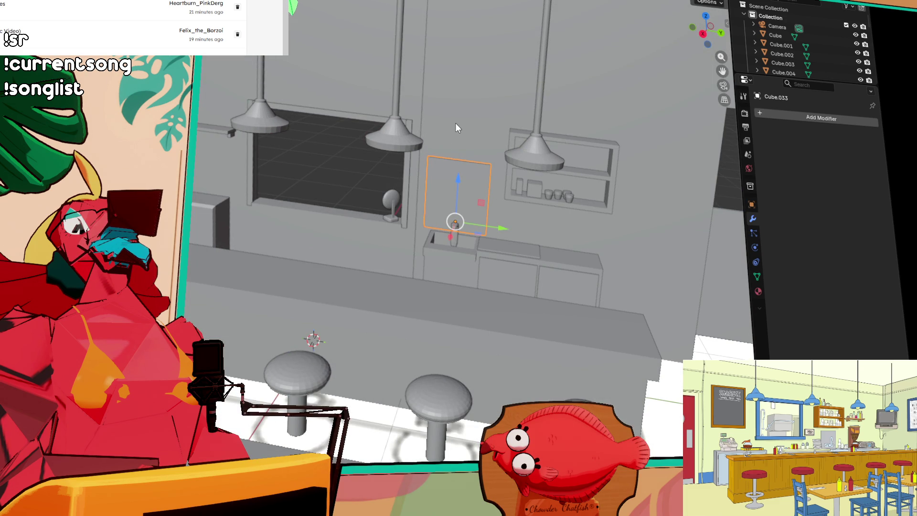
{"action": "scroll", "coordinate": [217, 113], "scroll_direction": "down", "scroll_amount": 3}
{"action": "mouse_move", "coordinate": [219, 102]}
{"action": "left_mouse_down"}
{"action": "mouse_move", "coordinate": [475, 133]}
{"action": "mouse_move", "coordinate": [332, 141]}
{"action": "mouse_move", "coordinate": [436, 47]}
{"action": "left_mouse_up"}
{"action": "mouse_move", "coordinate": [491, 70]}
{"action": "left_mouse_down"}
{"action": "mouse_move", "coordinate": [517, 75]}
{"action": "mouse_move", "coordinate": [527, 213]}
{"action": "left_mouse_up"}
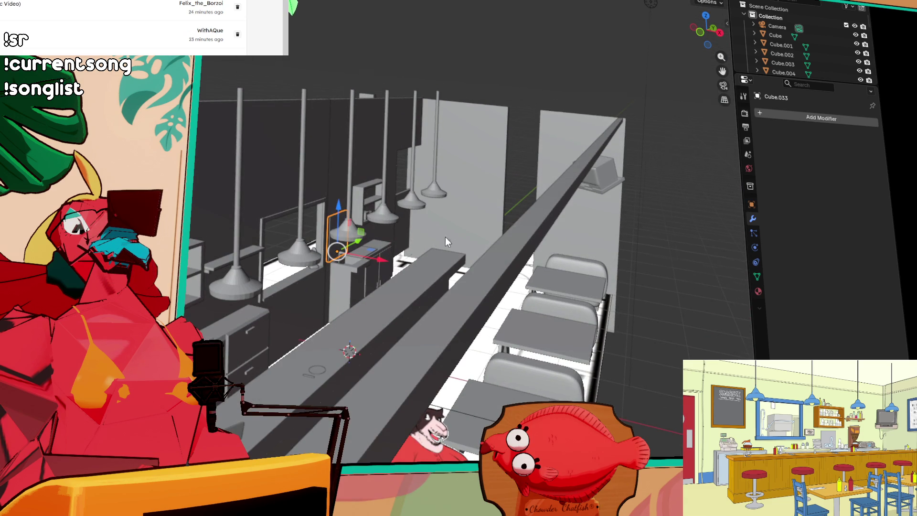
{"action": "left_click_drag", "start_coordinate": [448, 233], "coordinate": [388, 261]}
{"action": "left_click", "coordinate": [362, 209]}
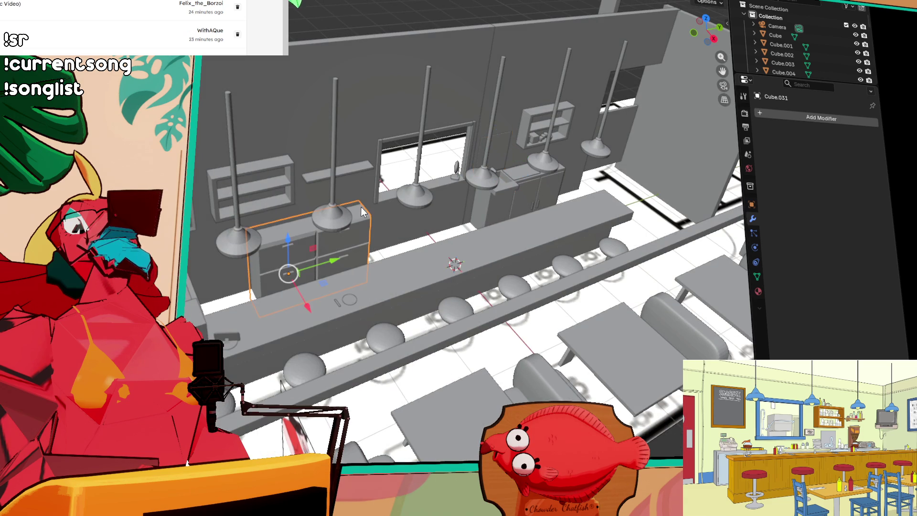
{"action": "scroll", "coordinate": [491, 222], "scroll_direction": "up", "scroll_amount": 3}
{"action": "left_click", "coordinate": [708, 127]}
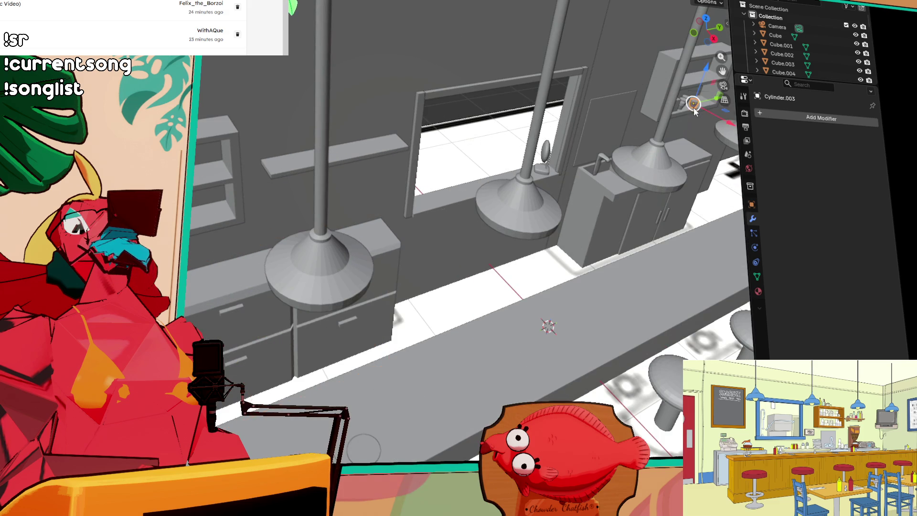
- Frame the shelf unit and select the lower-shelf box and a cup
{"action": "key", "text": "KP_Decimal"}
{"action": "scroll", "coordinate": [497, 94], "scroll_direction": "down", "scroll_amount": 4}
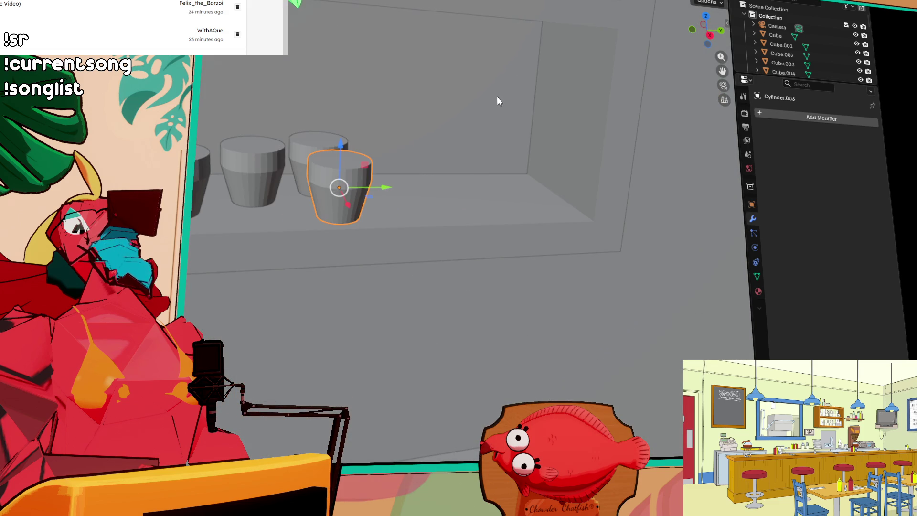
{"action": "scroll", "coordinate": [389, 167], "scroll_direction": "down", "scroll_amount": 3}
{"action": "scroll", "coordinate": [388, 167], "scroll_direction": "left", "scroll_amount": 4}
{"action": "left_click", "coordinate": [404, 173]}
{"action": "left_click", "coordinate": [510, 165], "text": "shift"}
{"action": "scroll", "coordinate": [460, 173], "scroll_direction": "down", "scroll_amount": 3}
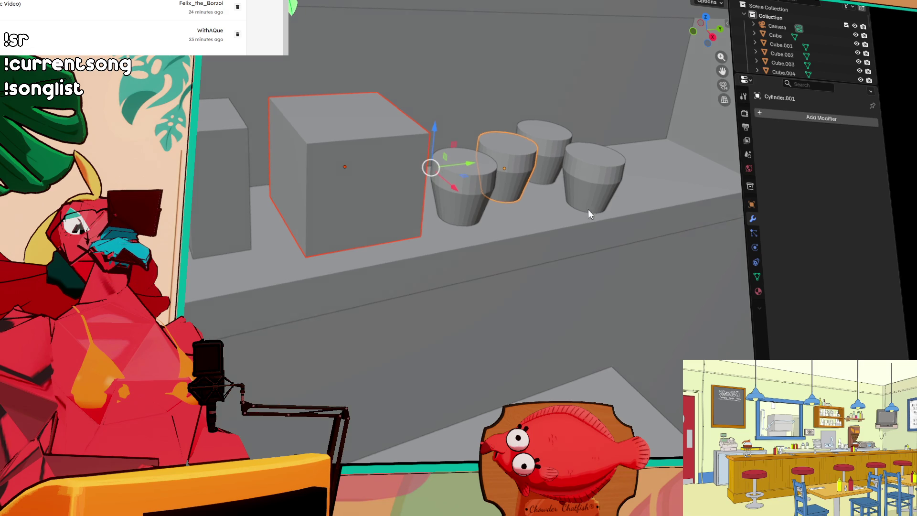
{"action": "scroll", "coordinate": [456, 177], "scroll_direction": "down", "scroll_amount": 4}
- Duplicate the tall narrow box, raise it on Z and slide it along Y onto the top shelf
{"action": "left_click", "coordinate": [288, 174]}
{"action": "key", "text": "shift+d"}
{"action": "key", "text": "z"}
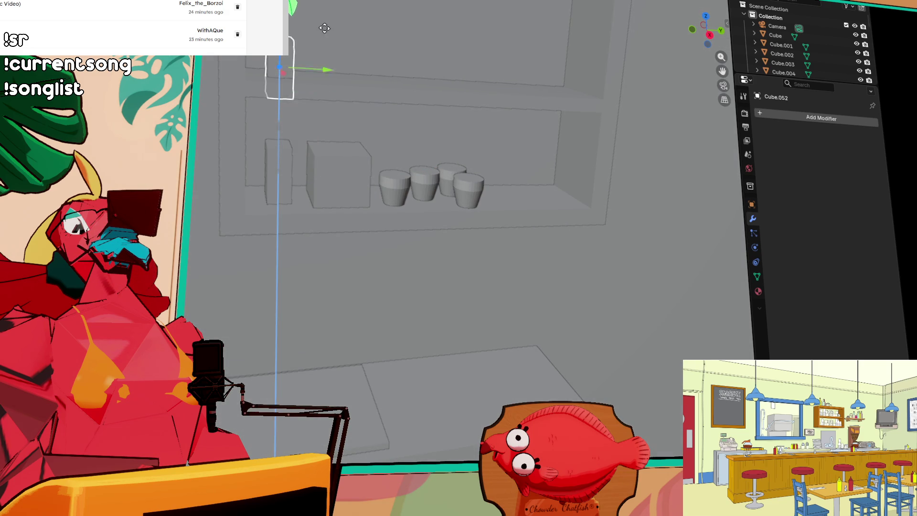
{"action": "key", "text": "y"}
{"action": "left_click", "coordinate": [375, 167]}
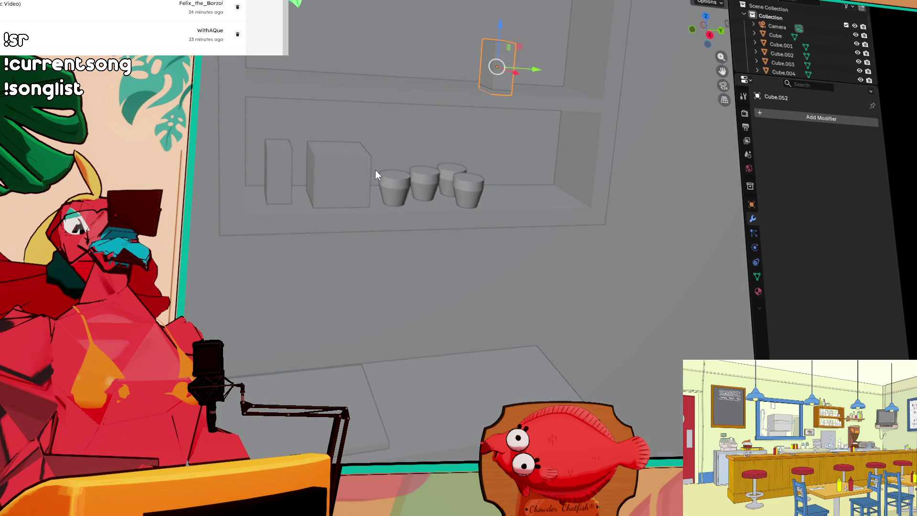
- Select the leftmost cup on the shelf and undo the last action
{"action": "left_click", "coordinate": [399, 181]}
{"action": "scroll", "coordinate": [443, 182], "scroll_direction": "up", "scroll_amount": 3}
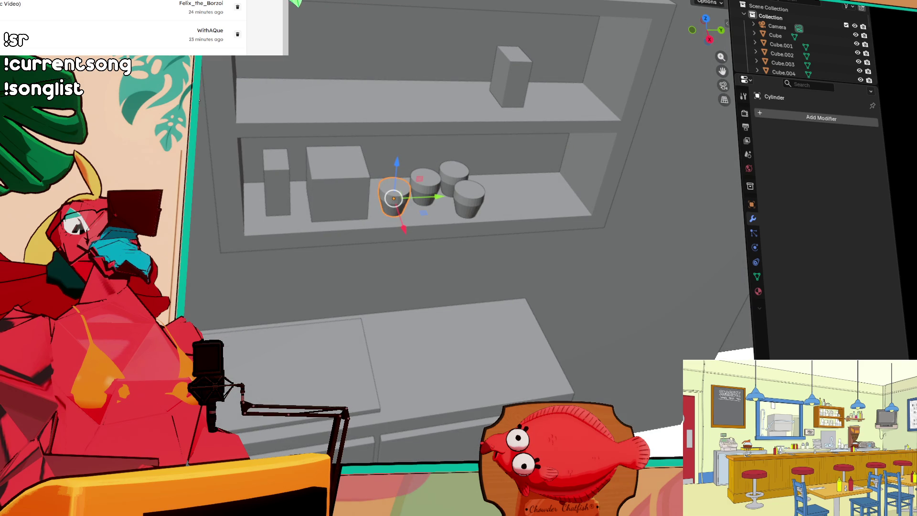
{"action": "scroll", "coordinate": [419, 148], "scroll_direction": "down", "scroll_amount": 5}
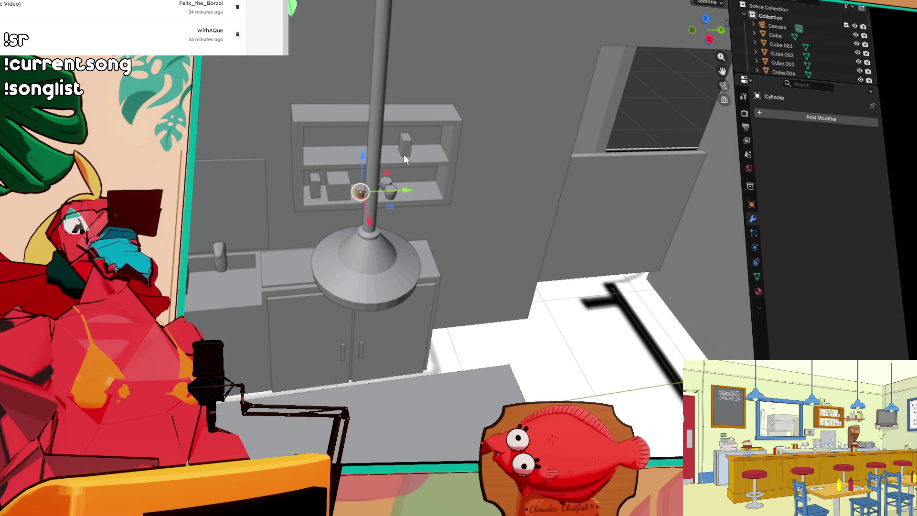
{"action": "scroll", "coordinate": [403, 153], "scroll_direction": "up", "scroll_amount": 2}
{"action": "scroll", "coordinate": [380, 154], "scroll_direction": "up", "scroll_amount": 4}
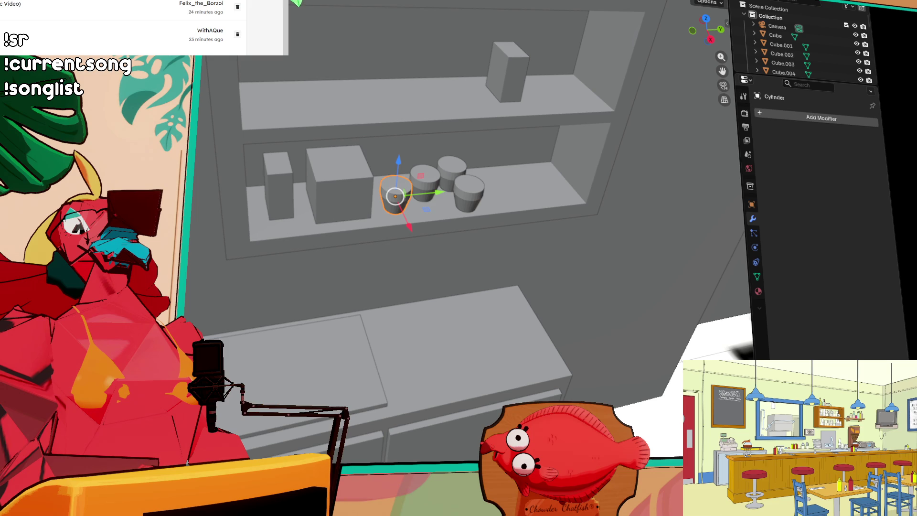
{"action": "key", "text": "ctrl+z"}
{"action": "scroll", "coordinate": [391, 110], "scroll_direction": "down", "scroll_amount": 8}
- Shrink the duplicated cylinder to a small size and move it onto the top shelf
{"action": "mouse_move", "coordinate": [392, 120]}
{"action": "left_mouse_down"}
{"action": "mouse_move", "coordinate": [457, 259]}
{"action": "mouse_move", "coordinate": [507, 277]}
{"action": "left_mouse_up"}
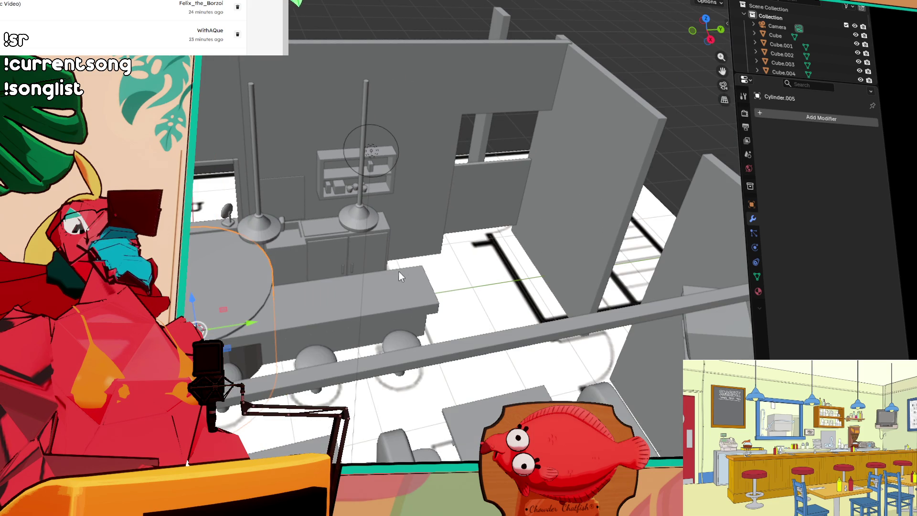
{"action": "key", "text": "ctrl+shift+z"}
{"action": "key", "text": "s"}
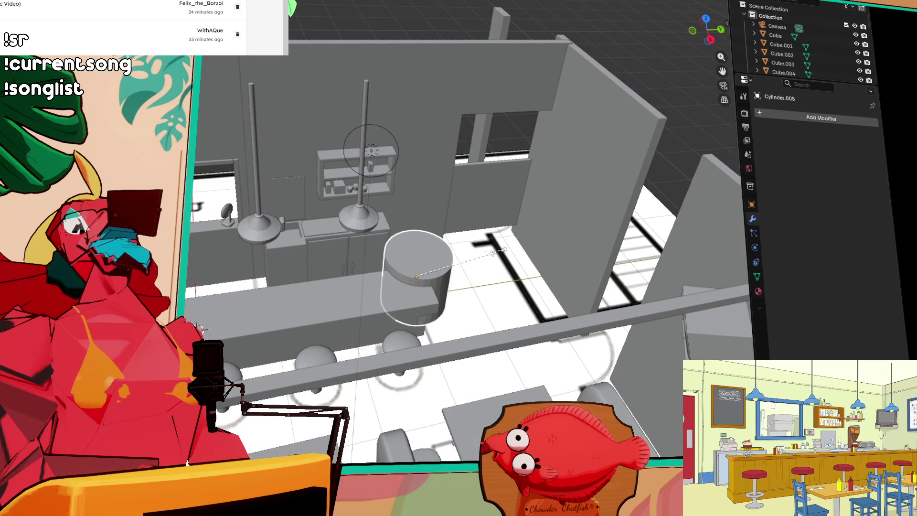
{"action": "left_click", "coordinate": [431, 268]}
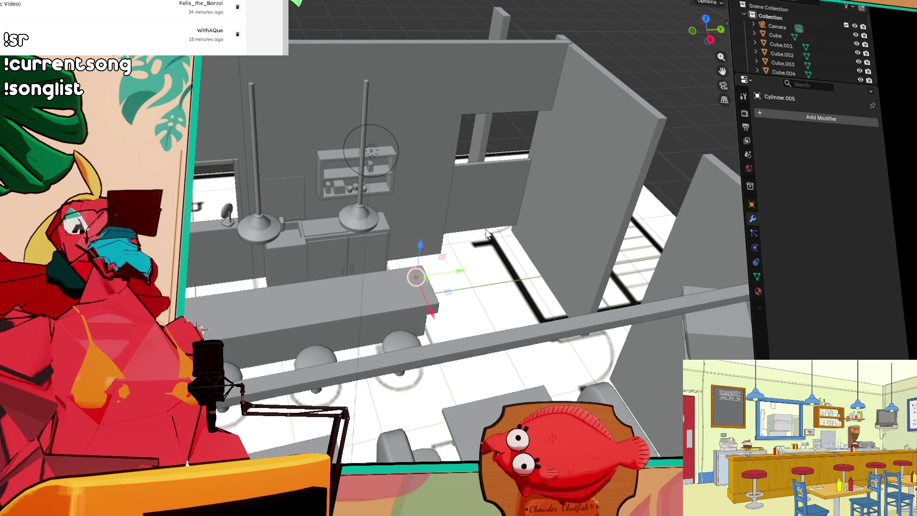
{"action": "scroll", "coordinate": [486, 233], "scroll_direction": "up", "scroll_amount": 5}
{"action": "mouse_move", "coordinate": [540, 287]}
{"action": "left_mouse_down"}
{"action": "mouse_move", "coordinate": [497, 258]}
{"action": "mouse_move", "coordinate": [388, 136]}
{"action": "mouse_move", "coordinate": [514, 320]}
{"action": "left_mouse_up"}
{"action": "key", "text": "g"}
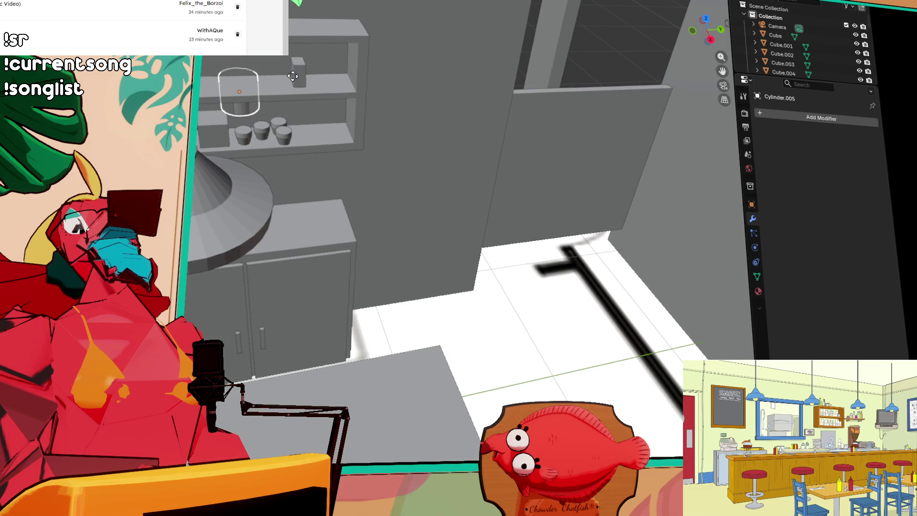
{"action": "left_click", "coordinate": [299, 84]}
{"action": "left_click_drag", "start_coordinate": [262, 104], "coordinate": [262, 127]}
{"action": "left_click_drag", "start_coordinate": [247, 71], "coordinate": [247, 35]}
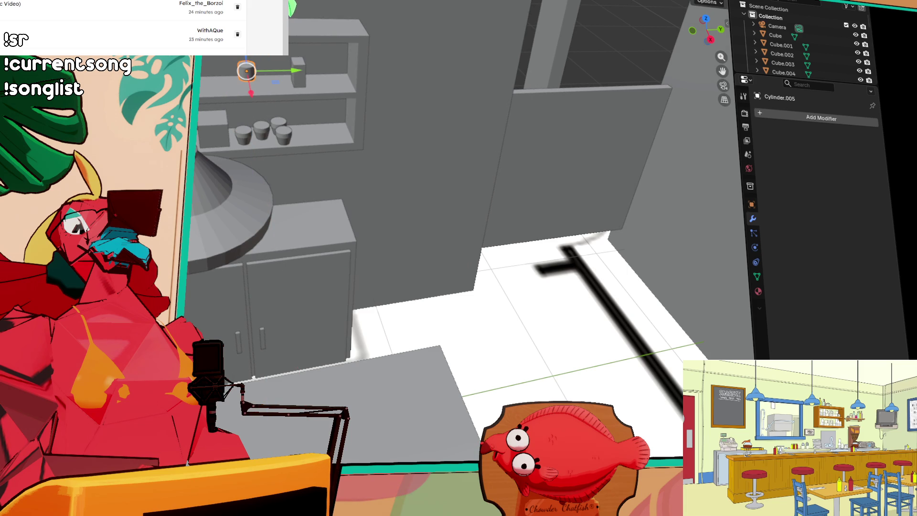
- Stretch the cylinder taller and settle it onto the top shelf
{"action": "key", "text": "shift+space"}
{"action": "key", "text": "s"}
{"action": "left_click_drag", "start_coordinate": [246, 58], "coordinate": [247, 52]}
{"action": "key", "text": "KP_Decimal"}
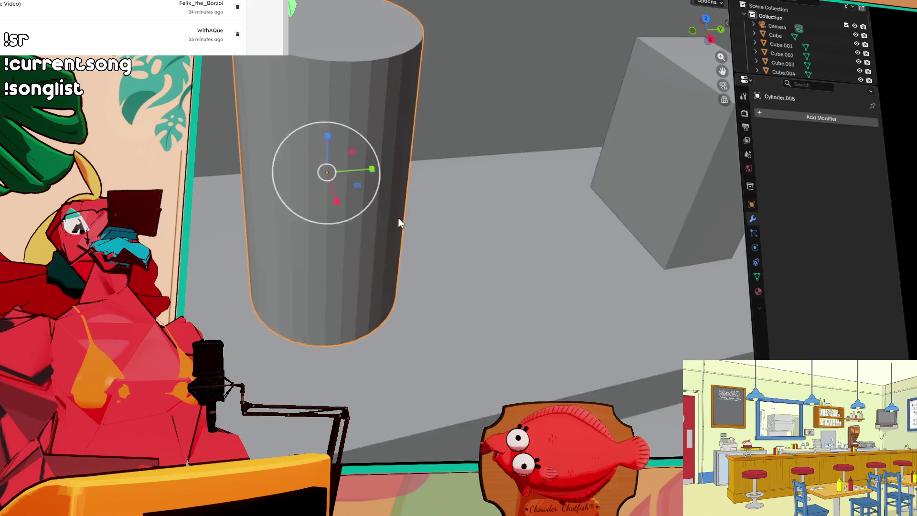
{"action": "scroll", "coordinate": [337, 165], "scroll_direction": "down", "scroll_amount": 5}
{"action": "key", "text": "shift+space"}
{"action": "key", "text": "g"}
{"action": "left_click_drag", "start_coordinate": [359, 194], "coordinate": [341, 186]}
{"action": "mouse_move", "coordinate": [325, 138]}
{"action": "left_mouse_down"}
{"action": "mouse_move", "coordinate": [314, 190]}
{"action": "mouse_move", "coordinate": [333, 223]}
{"action": "mouse_move", "coordinate": [394, 228]}
{"action": "left_mouse_up"}
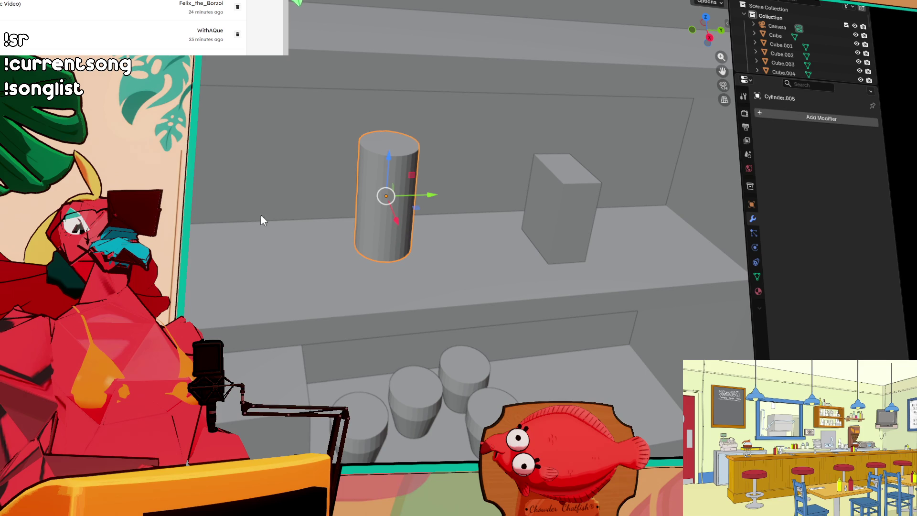
{"action": "left_click_drag", "start_coordinate": [431, 199], "coordinate": [364, 190]}
{"action": "key", "text": "Escape"}
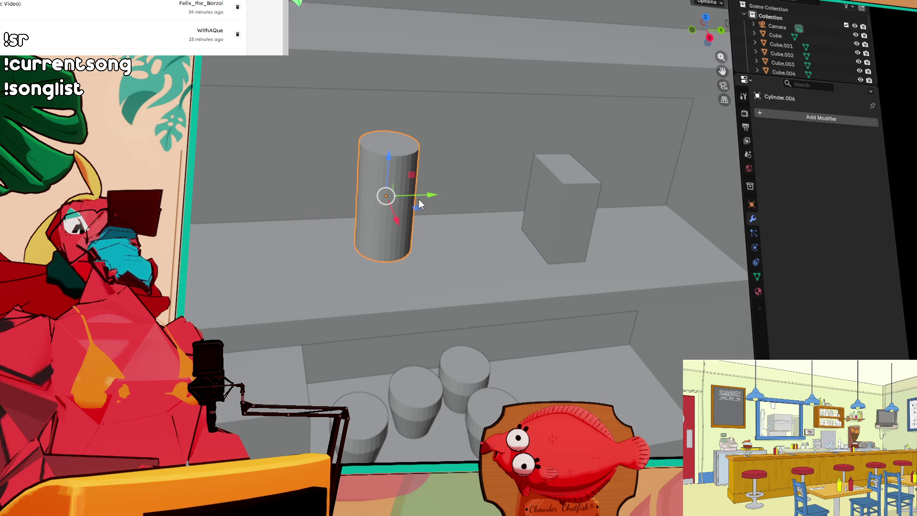
- Add two Y/X-constrained copies of the tall cylinder, grouping three together
{"action": "key", "text": "shift+d"}
{"action": "key", "text": "y"}
{"action": "left_click", "coordinate": [346, 196]}
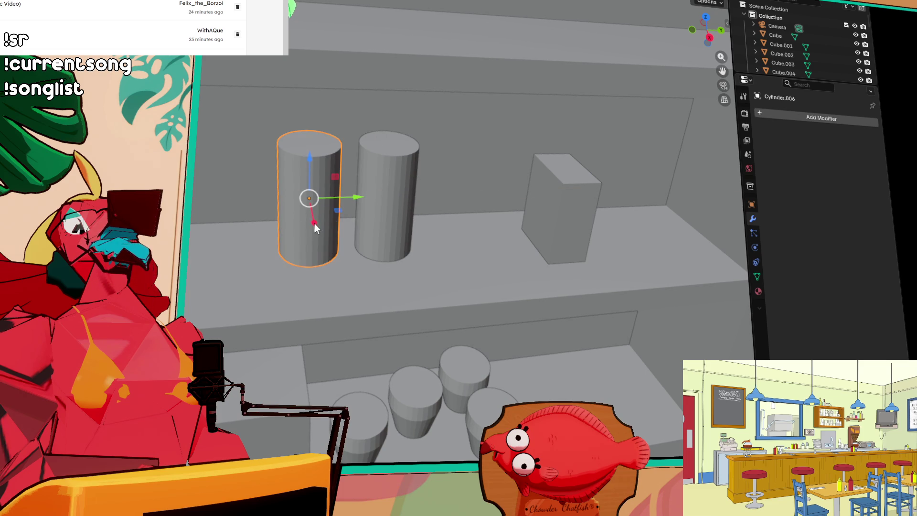
{"action": "key", "text": "g"}
{"action": "key", "text": "x"}
{"action": "left_click", "coordinate": [307, 242]}
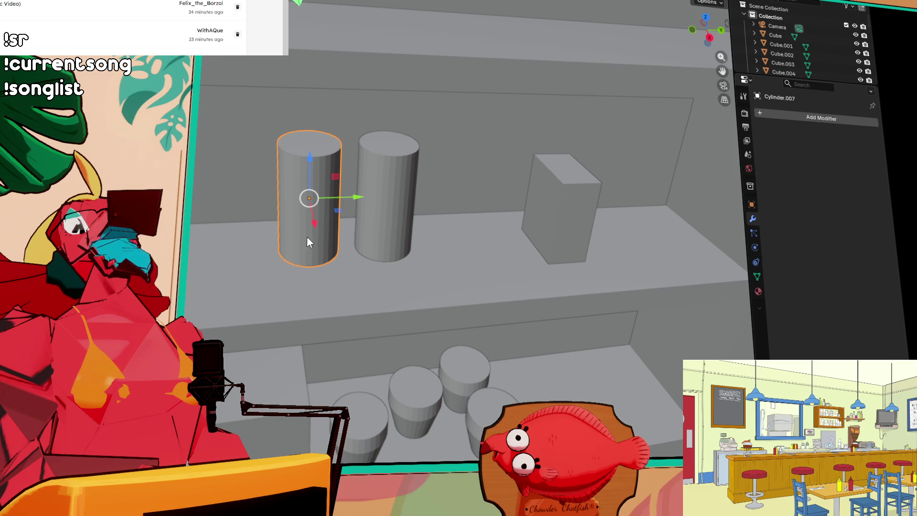
{"action": "key", "text": "shift+d"}
{"action": "key", "text": "y"}
{"action": "left_click", "coordinate": [363, 221]}
{"action": "key", "text": "g"}
{"action": "key", "text": "x"}
{"action": "left_click", "coordinate": [408, 228]}
- Place a fourth cylinder copy at the left end of the top shelf
{"action": "key", "text": "shift+d"}
{"action": "key", "text": "Escape"}
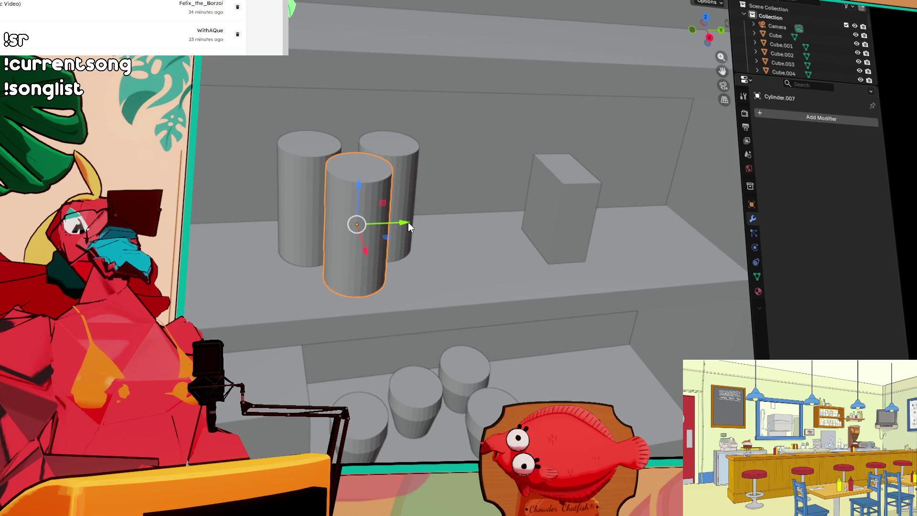
{"action": "key", "text": "g"}
{"action": "key", "text": "y"}
{"action": "left_click", "coordinate": [191, 222]}
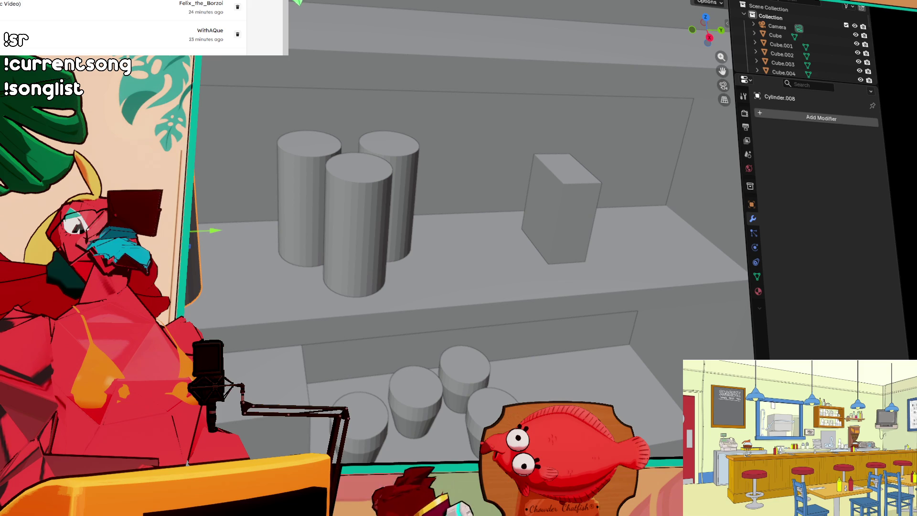
{"action": "scroll", "coordinate": [250, 219], "scroll_direction": "down", "scroll_amount": 3}
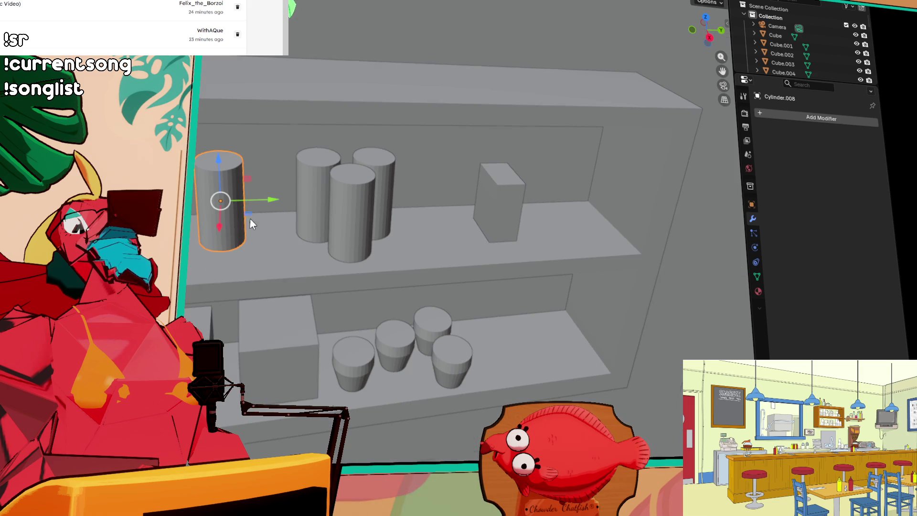
- Make two copies of the small lower-shelf box, placing them at the shelf's right end
{"action": "scroll", "coordinate": [231, 225], "scroll_direction": "down", "scroll_amount": 5}
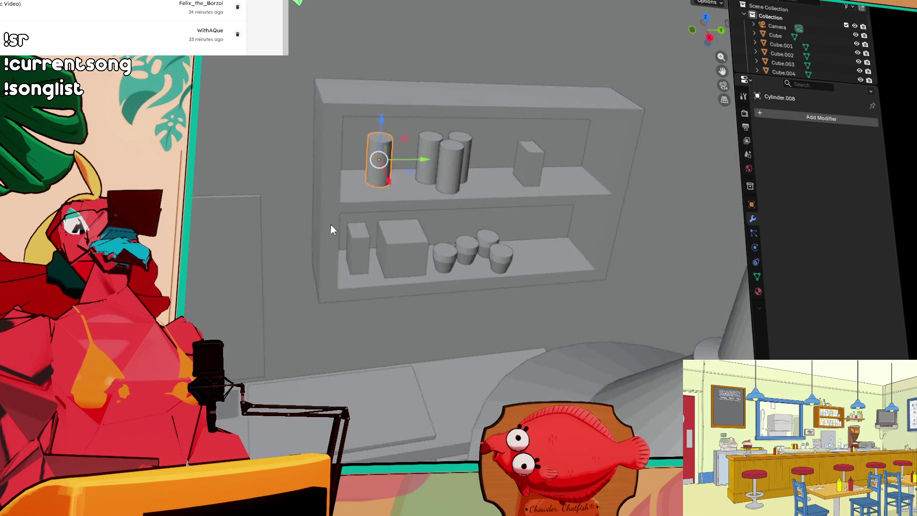
{"action": "scroll", "coordinate": [298, 265], "scroll_direction": "down", "scroll_amount": 4}
{"action": "left_click", "coordinate": [432, 236]}
{"action": "key", "text": "shift+d"}
{"action": "key", "text": "z"}
{"action": "left_click", "coordinate": [436, 80]}
{"action": "left_click_drag", "start_coordinate": [469, 114], "coordinate": [558, 139]}
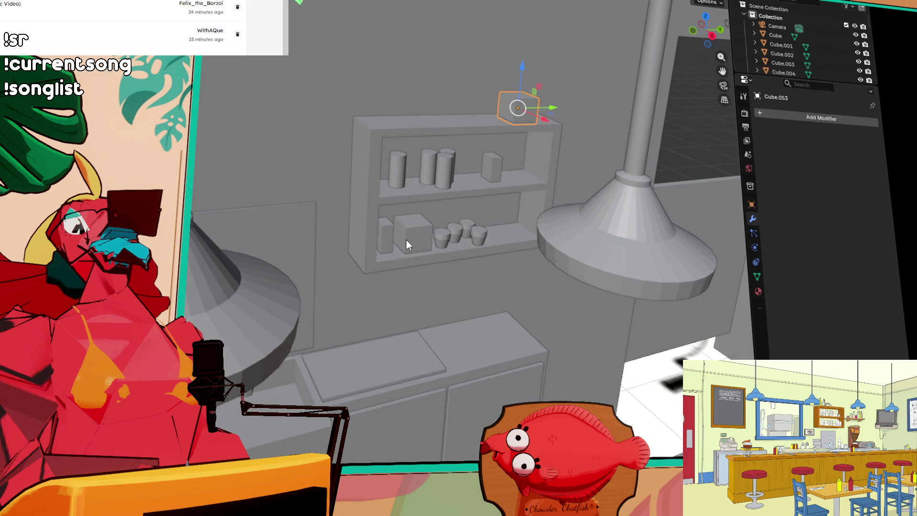
{"action": "left_click", "coordinate": [391, 237]}
{"action": "key", "text": "shift+d"}
{"action": "key", "text": "y"}
{"action": "left_click", "coordinate": [523, 224]}
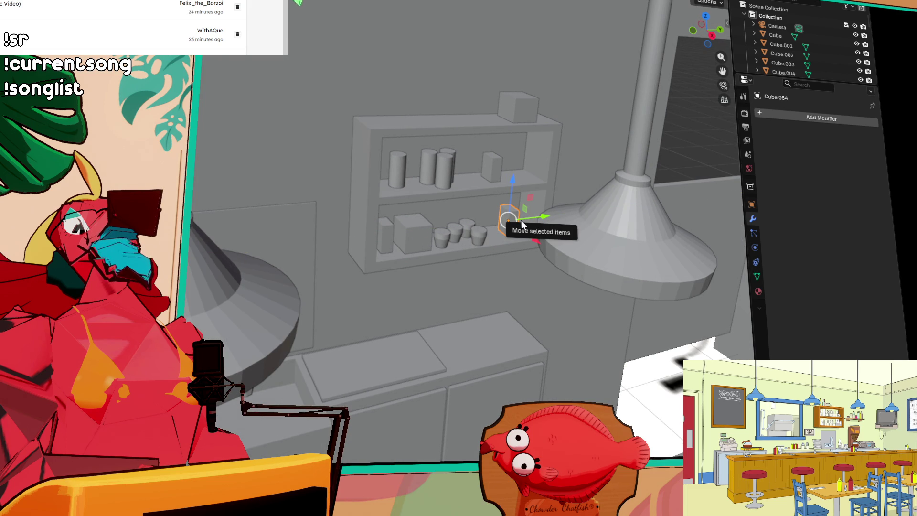
- Select the upper-shelf cylinders, the lower-shelf cup and the small boxes together
{"action": "mouse_move", "coordinate": [522, 224]}
{"action": "left_mouse_down"}
{"action": "mouse_move", "coordinate": [438, 242]}
{"action": "mouse_move", "coordinate": [280, 210]}
{"action": "left_mouse_up"}
{"action": "scroll", "coordinate": [280, 210], "scroll_direction": "down", "scroll_amount": 5}
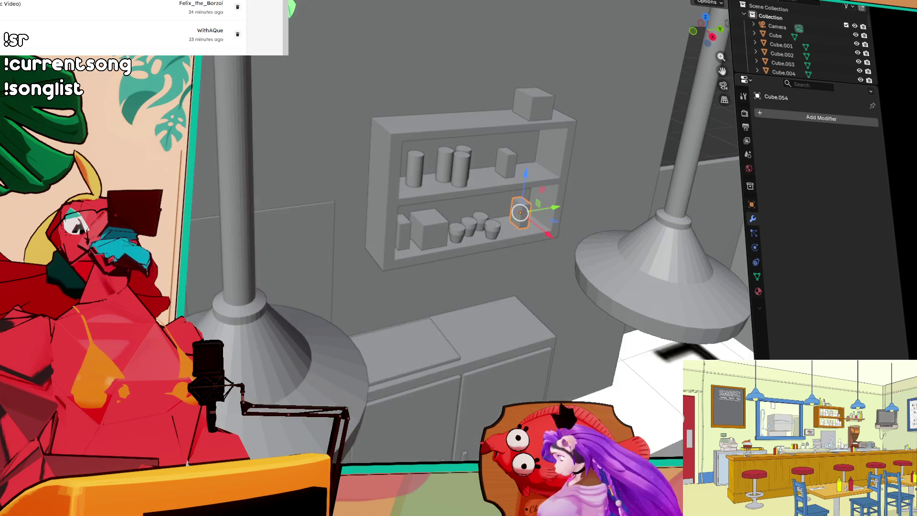
{"action": "scroll", "coordinate": [239, 199], "scroll_direction": "down", "scroll_amount": 5}
{"action": "scroll", "coordinate": [470, 202], "scroll_direction": "up", "scroll_amount": 3}
{"action": "left_click_drag", "start_coordinate": [484, 235], "coordinate": [285, 257]}
{"action": "mouse_move", "coordinate": [426, 201]}
{"action": "left_mouse_down"}
{"action": "mouse_move", "coordinate": [369, 201]}
{"action": "mouse_move", "coordinate": [241, 239]}
{"action": "left_mouse_up"}
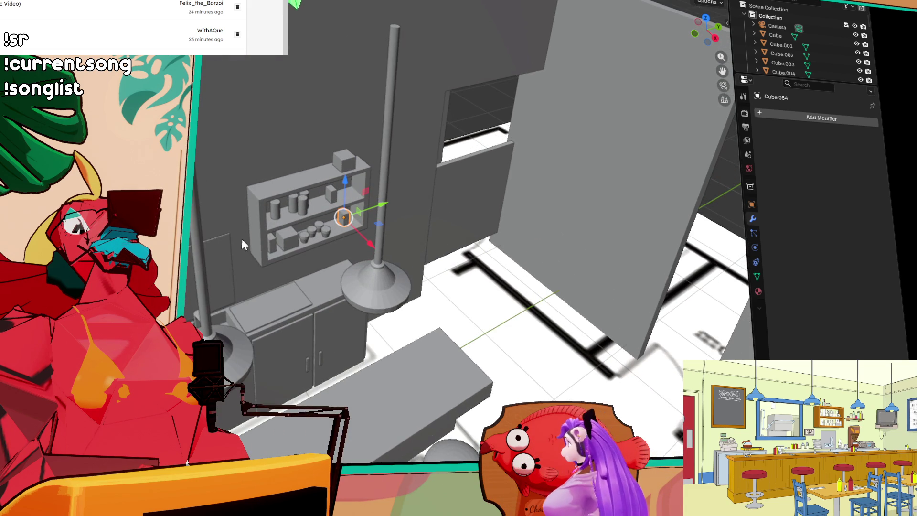
{"action": "left_click", "coordinate": [274, 210]}
{"action": "left_click", "coordinate": [305, 237]}
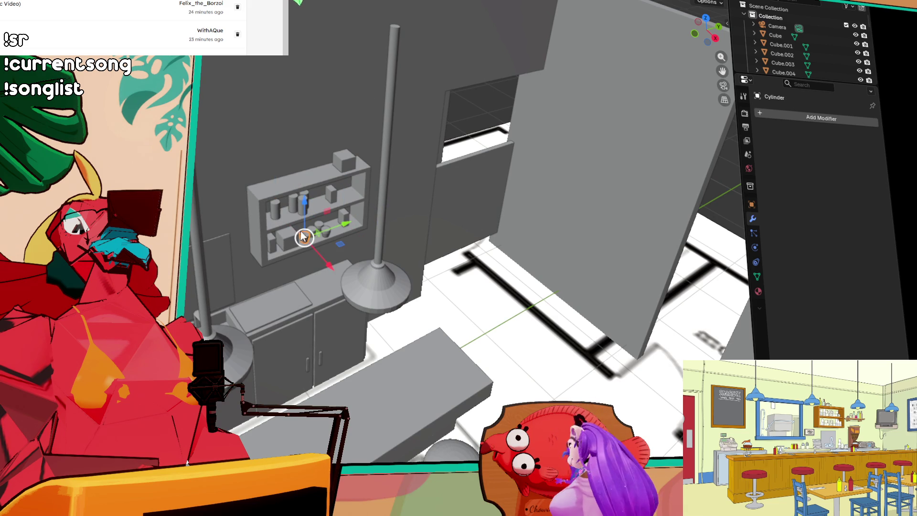
{"action": "left_click", "coordinate": [277, 207], "text": "shift"}
{"action": "left_click", "coordinate": [311, 233], "text": "shift"}
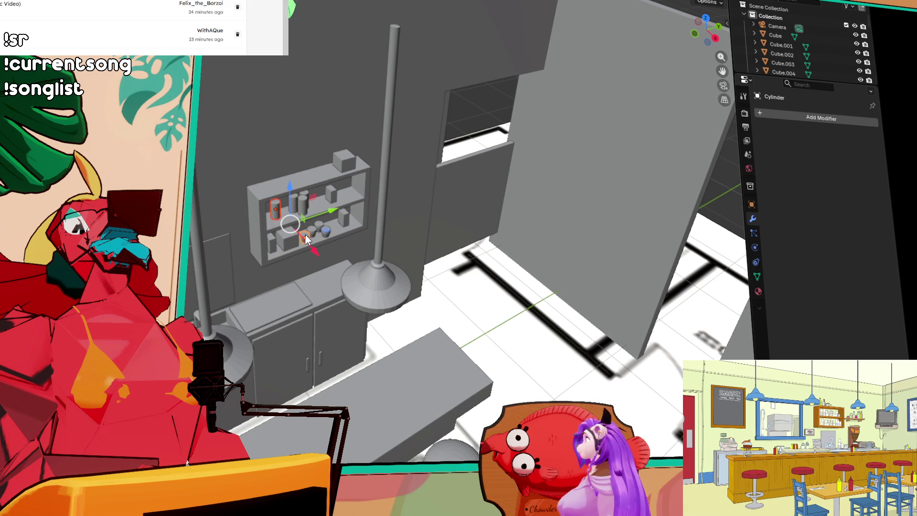
{"action": "left_click", "coordinate": [342, 219], "text": "shift"}
{"action": "left_click", "coordinate": [287, 239], "text": "shift"}
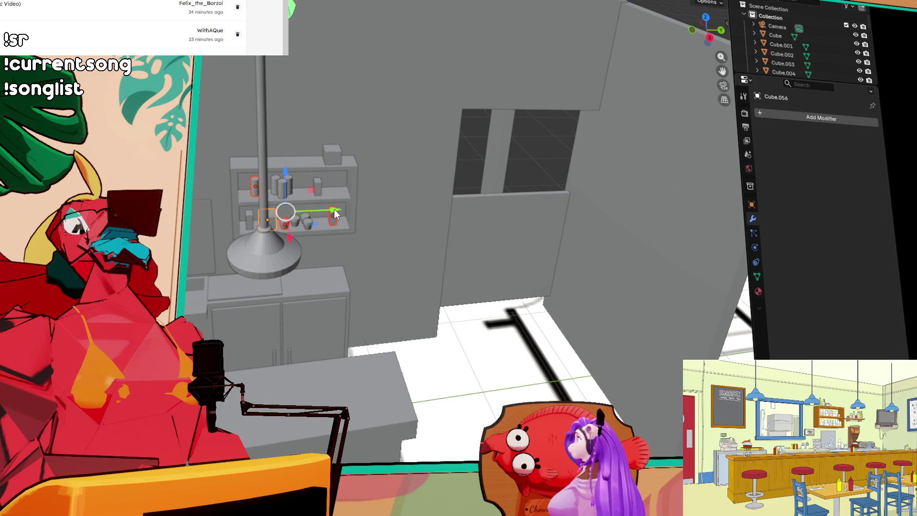
- Frame the selected shelf items and slide them sideways along Y
{"action": "key", "text": "KP_Decimal"}
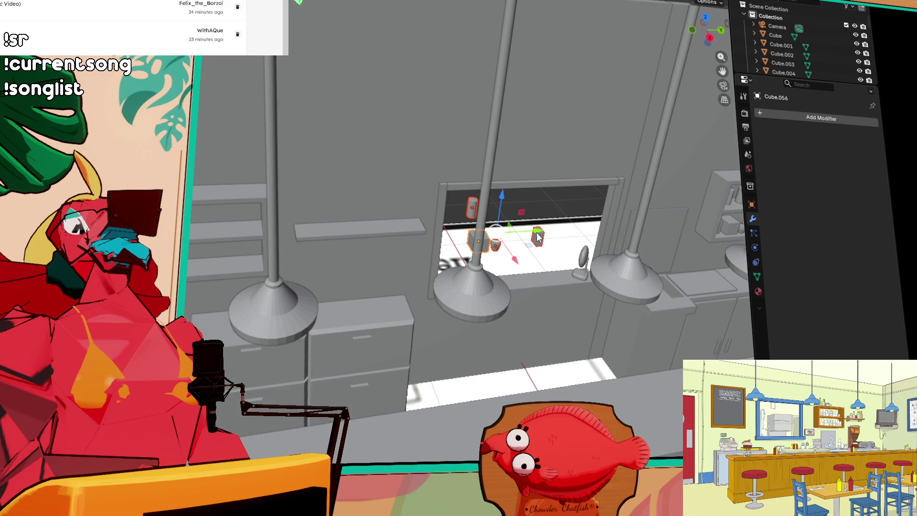
{"action": "key", "text": "g"}
{"action": "key", "text": "y"}
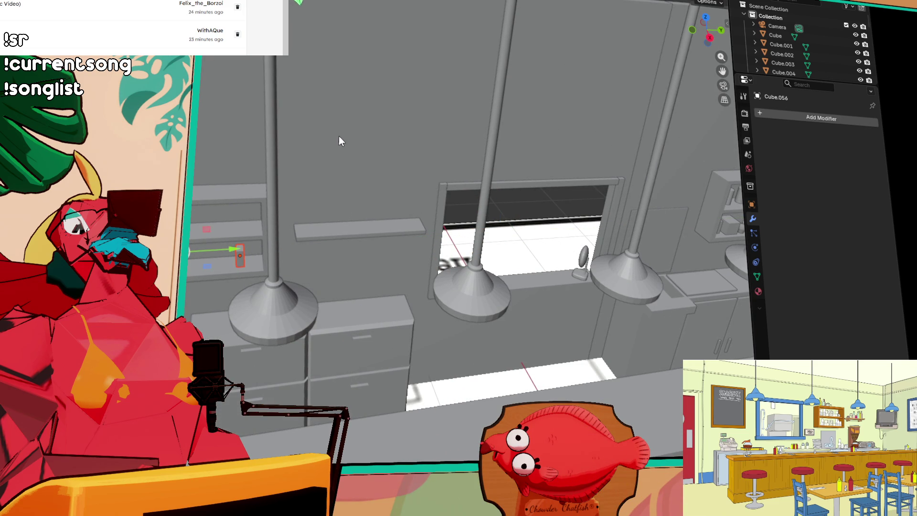
{"action": "scroll", "coordinate": [336, 139], "scroll_direction": "down", "scroll_amount": 3}
{"action": "scroll", "coordinate": [309, 186], "scroll_direction": "up", "scroll_amount": 2}
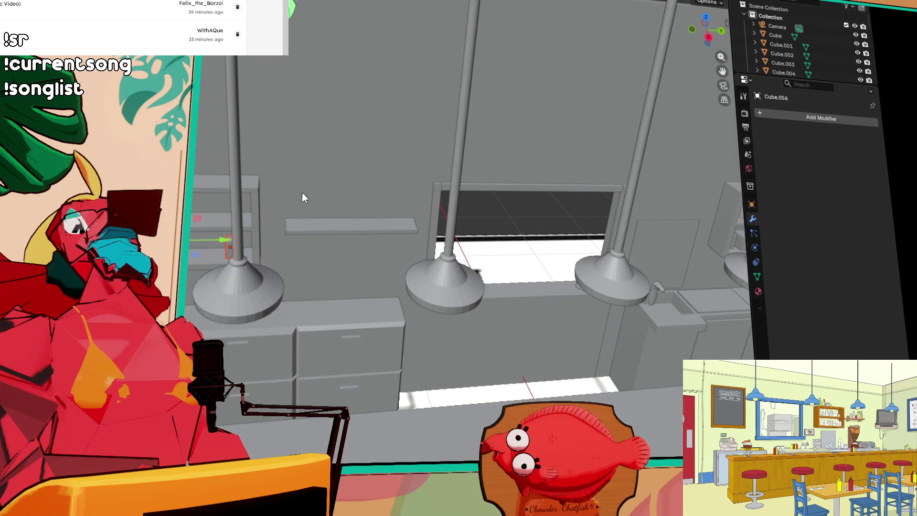
- Make three Y-constrained copies of the cylinder container along the left wall shelf
{"action": "left_click", "coordinate": [198, 251]}
{"action": "key", "text": "shift+d"}
{"action": "key", "text": "y"}
{"action": "left_click", "coordinate": [237, 257]}
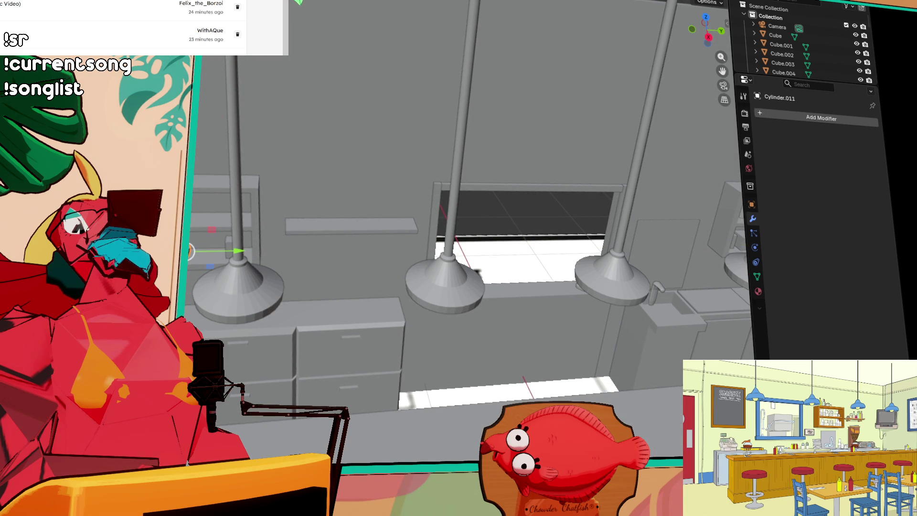
{"action": "key", "text": "shift+d"}
{"action": "key", "text": "y"}
{"action": "left_click", "coordinate": [194, 210]}
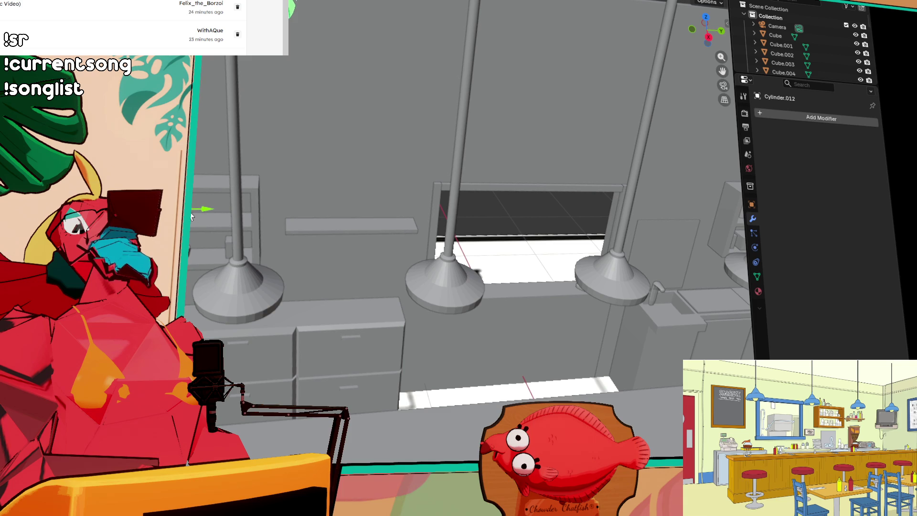
{"action": "key", "text": "shift+d"}
{"action": "key", "text": "y"}
{"action": "left_click", "coordinate": [227, 250]}
- Reposition the small box on the shelf, lowering it slightly and sliding it along
{"action": "left_click_drag", "start_coordinate": [227, 256], "coordinate": [236, 255]}
{"action": "left_click", "coordinate": [248, 257]}
{"action": "left_click_drag", "start_coordinate": [292, 250], "coordinate": [264, 251]}
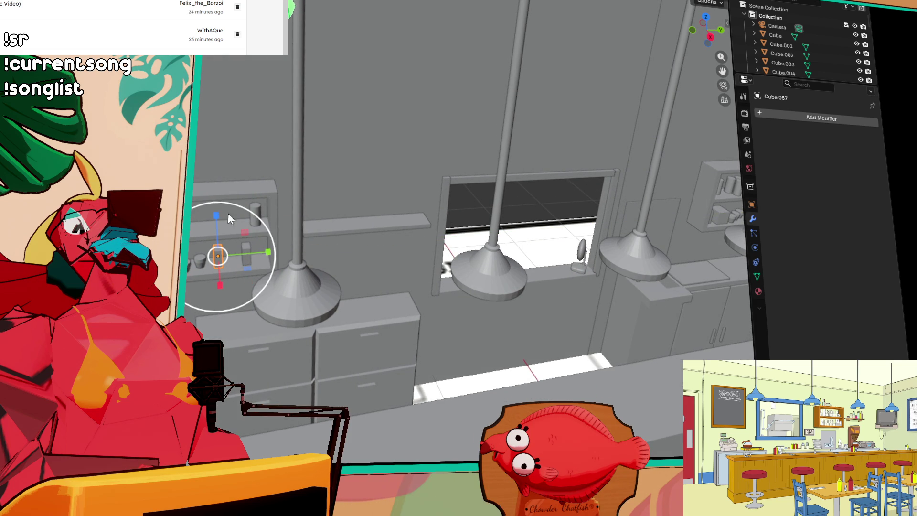
{"action": "key", "text": "g"}
{"action": "key", "text": "y"}
{"action": "key", "text": "Escape"}
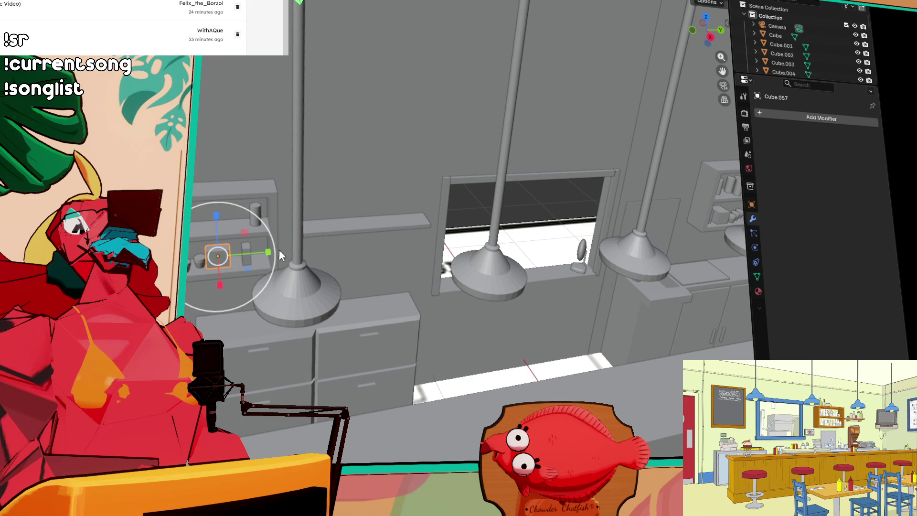
{"action": "key", "text": "shift+space"}
{"action": "key", "text": "g"}
{"action": "left_click_drag", "start_coordinate": [216, 210], "coordinate": [217, 221]}
{"action": "left_click_drag", "start_coordinate": [271, 257], "coordinate": [277, 251]}
{"action": "scroll", "coordinate": [311, 252], "scroll_direction": "down", "scroll_amount": 5}
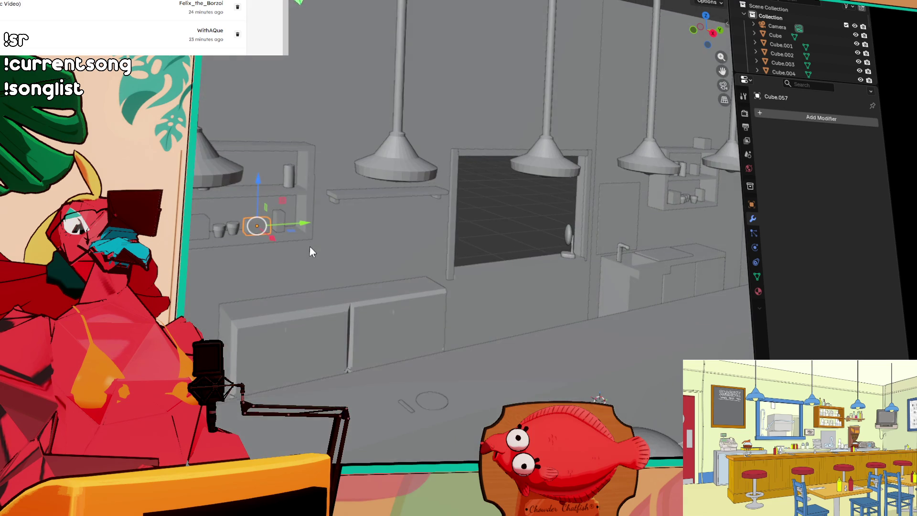
- Slide the thin floor slab at the counter's end slightly along X
{"action": "scroll", "coordinate": [359, 227], "scroll_direction": "up", "scroll_amount": 4}
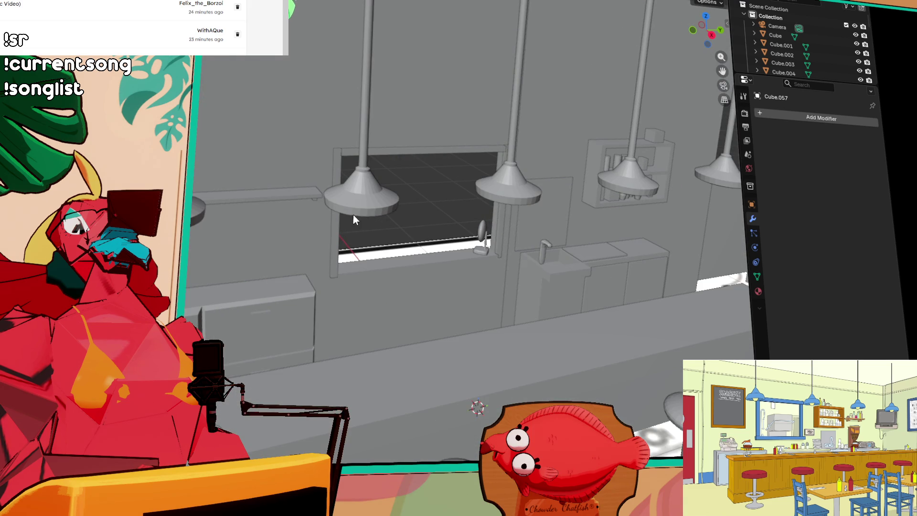
{"action": "scroll", "coordinate": [352, 218], "scroll_direction": "up", "scroll_amount": 4}
{"action": "scroll", "coordinate": [377, 214], "scroll_direction": "down", "scroll_amount": 3}
{"action": "scroll", "coordinate": [378, 215], "scroll_direction": "down", "scroll_amount": 5}
{"action": "scroll", "coordinate": [345, 230], "scroll_direction": "up", "scroll_amount": 3}
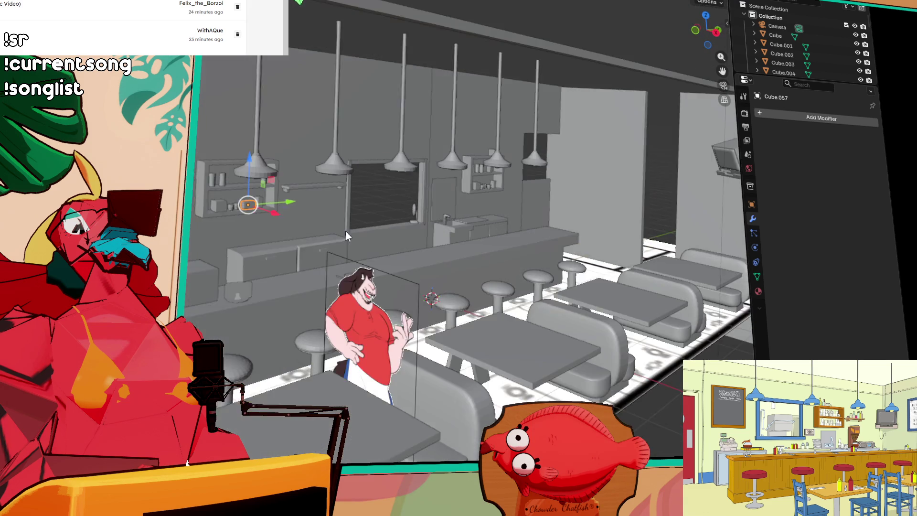
{"action": "scroll", "coordinate": [322, 305], "scroll_direction": "down", "scroll_amount": 3}
{"action": "scroll", "coordinate": [428, 282], "scroll_direction": "up", "scroll_amount": 3}
{"action": "scroll", "coordinate": [473, 279], "scroll_direction": "down", "scroll_amount": 2}
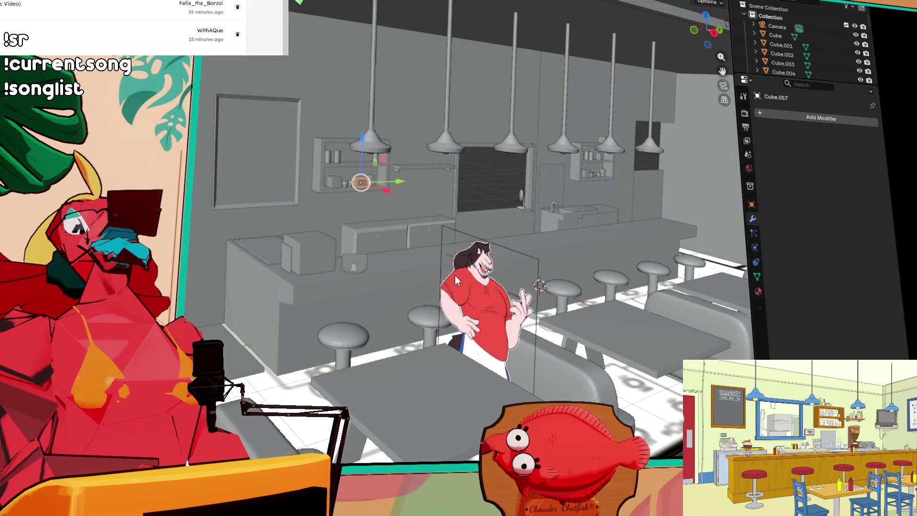
{"action": "scroll", "coordinate": [454, 275], "scroll_direction": "up", "scroll_amount": 4}
{"action": "scroll", "coordinate": [460, 270], "scroll_direction": "up", "scroll_amount": 1}
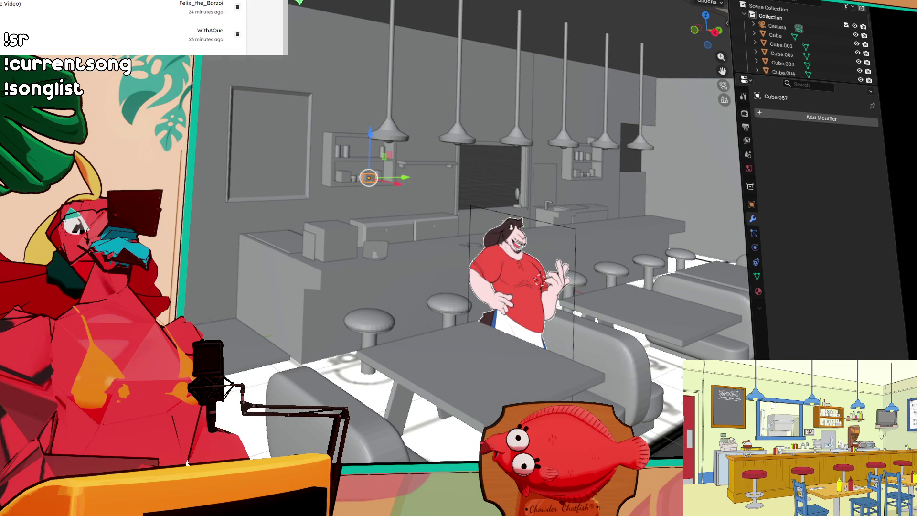
{"action": "scroll", "coordinate": [218, 240], "scroll_direction": "down", "scroll_amount": 3}
{"action": "scroll", "coordinate": [221, 151], "scroll_direction": "up", "scroll_amount": 5}
{"action": "scroll", "coordinate": [225, 157], "scroll_direction": "down", "scroll_amount": 4}
{"action": "scroll", "coordinate": [342, 165], "scroll_direction": "up", "scroll_amount": 3}
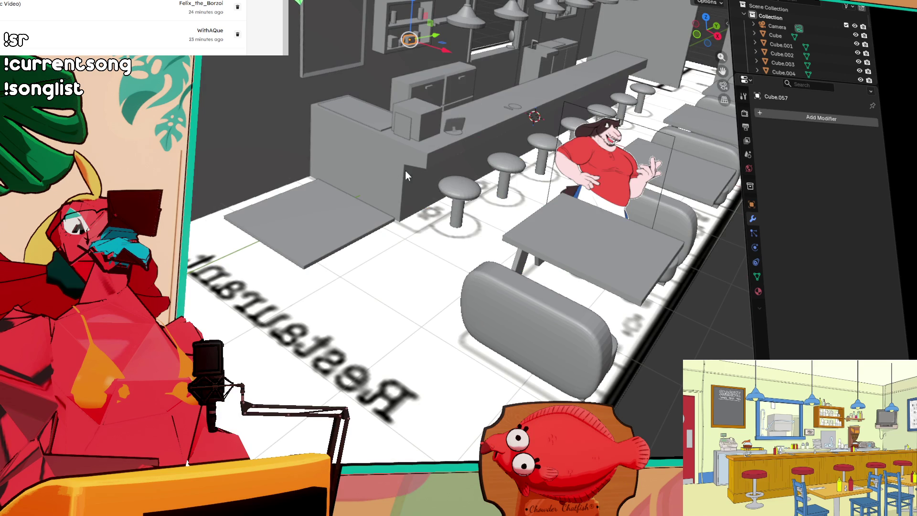
{"action": "left_click", "coordinate": [286, 215]}
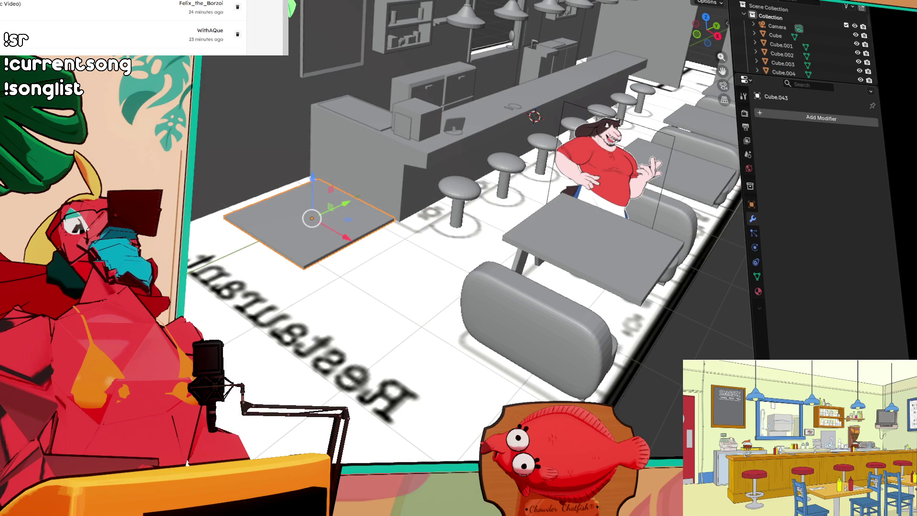
{"action": "left_click_drag", "start_coordinate": [345, 241], "coordinate": [353, 246]}
{"action": "left_click", "coordinate": [353, 246]}
- Outline a new box's base rectangle on the floor beside the counter
{"action": "scroll", "coordinate": [382, 246], "scroll_direction": "down", "scroll_amount": 5}
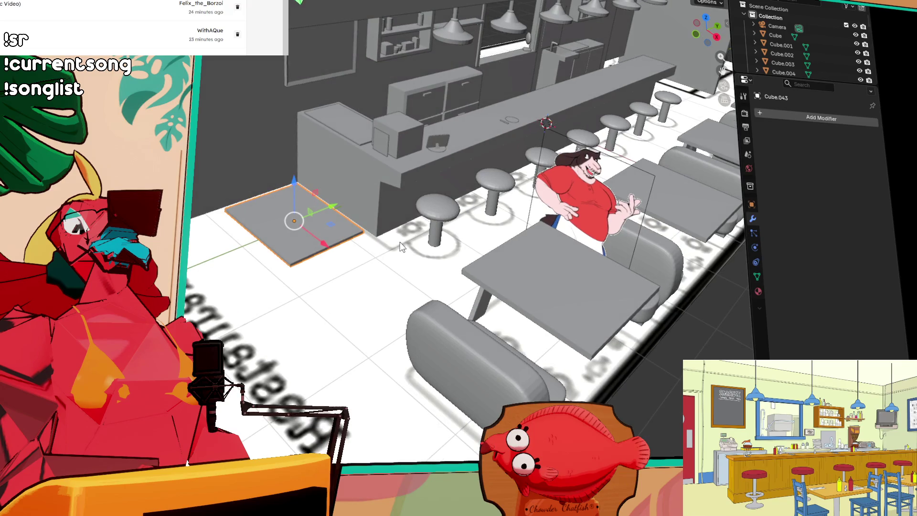
{"action": "scroll", "coordinate": [361, 252], "scroll_direction": "up", "scroll_amount": 5}
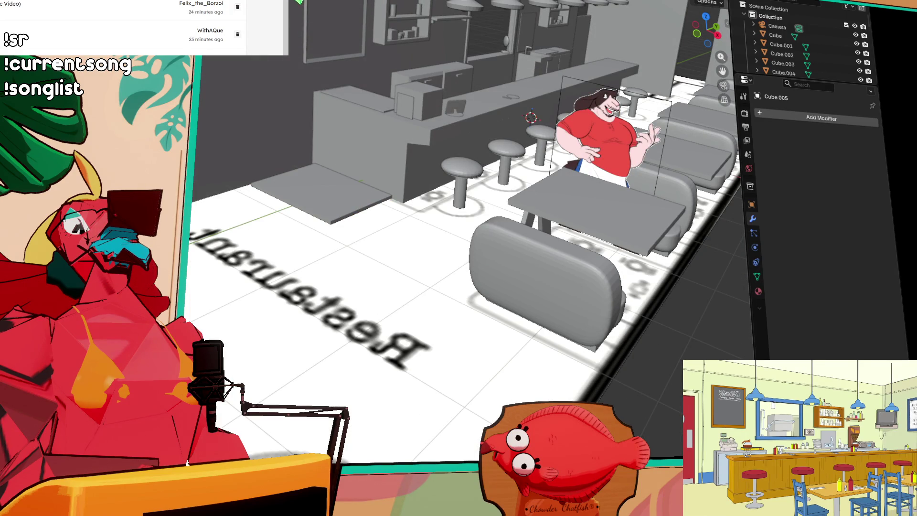
{"action": "mouse_move", "coordinate": [217, 138]}
{"action": "left_mouse_down"}
{"action": "mouse_move", "coordinate": [218, 67]}
{"action": "mouse_move", "coordinate": [264, 152]}
{"action": "mouse_move", "coordinate": [306, 198]}
{"action": "mouse_move", "coordinate": [227, 271]}
{"action": "mouse_move", "coordinate": [201, 310]}
{"action": "left_mouse_up"}
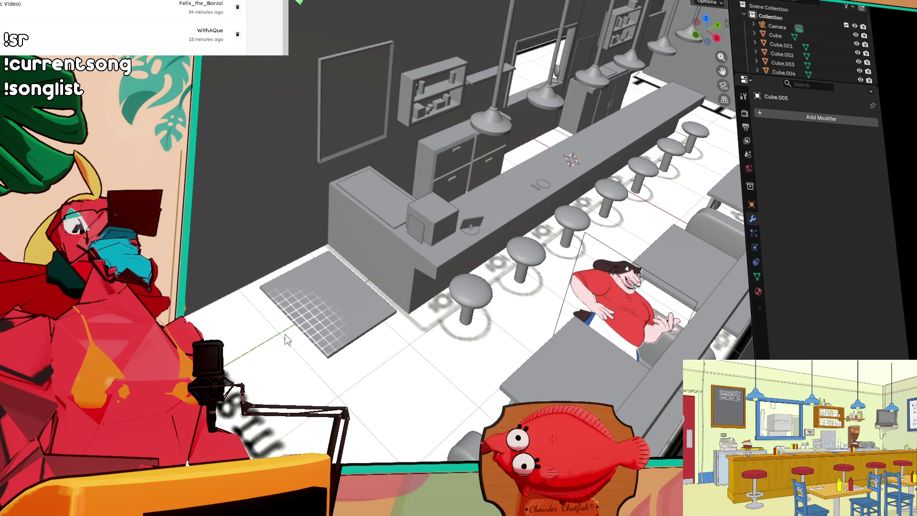
{"action": "left_click_drag", "start_coordinate": [284, 334], "coordinate": [187, 315]}
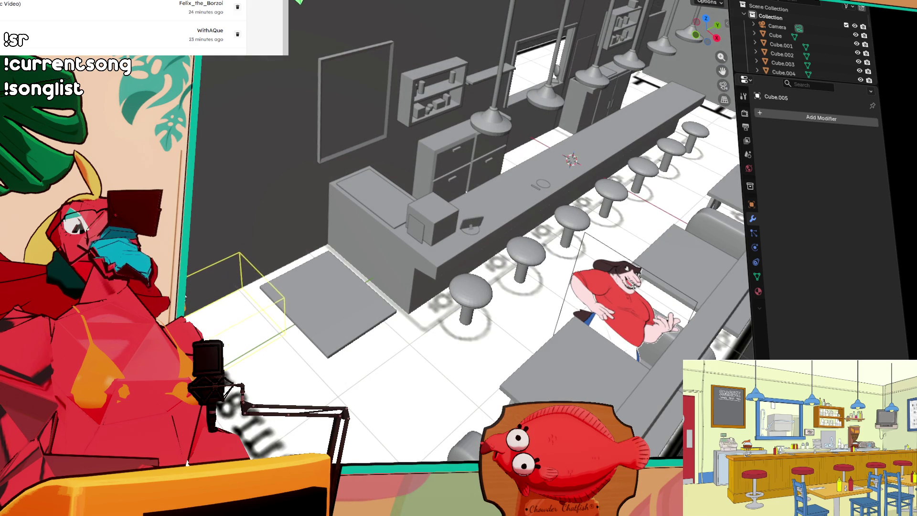
- Raise the outline into a tall box, narrow it along X, and slide it toward the wall
{"action": "left_click", "coordinate": [190, 245]}
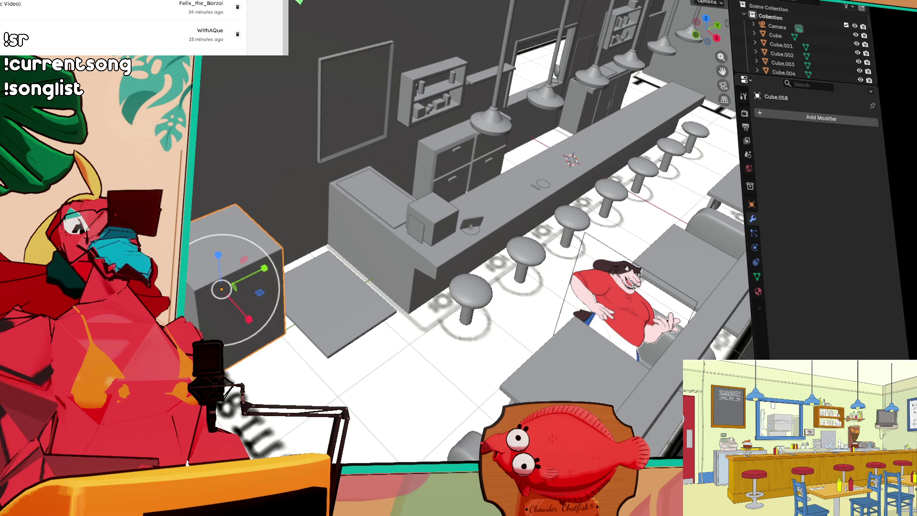
{"action": "key", "text": "s"}
{"action": "key", "text": "x"}
{"action": "left_click", "coordinate": [225, 296]}
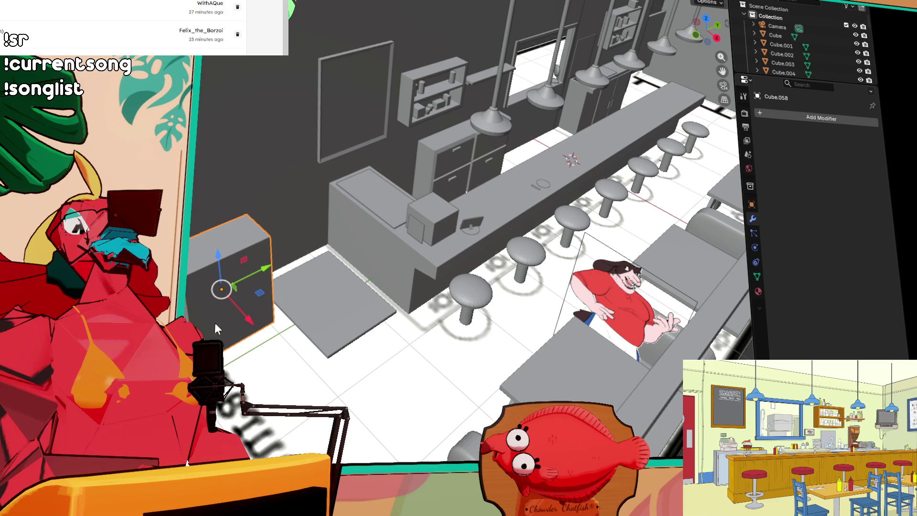
{"action": "mouse_move", "coordinate": [251, 324]}
{"action": "left_mouse_down"}
{"action": "mouse_move", "coordinate": [247, 254]}
{"action": "mouse_move", "coordinate": [255, 250]}
{"action": "left_mouse_up"}
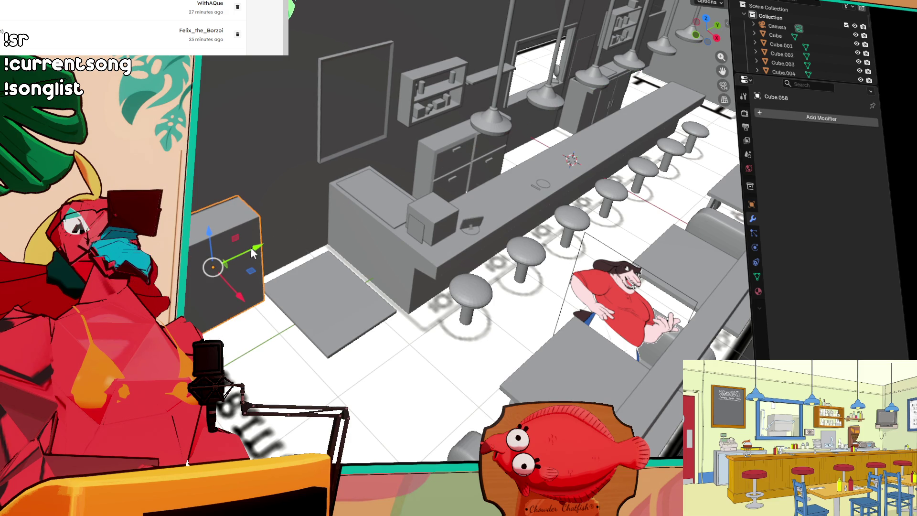
{"action": "left_click_drag", "start_coordinate": [219, 308], "coordinate": [258, 281]}
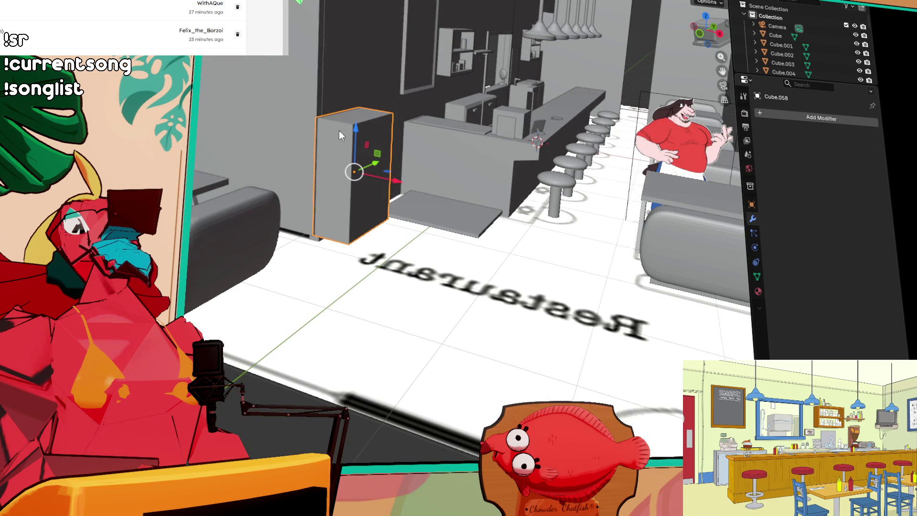
{"action": "left_click_drag", "start_coordinate": [354, 129], "coordinate": [355, 144]}
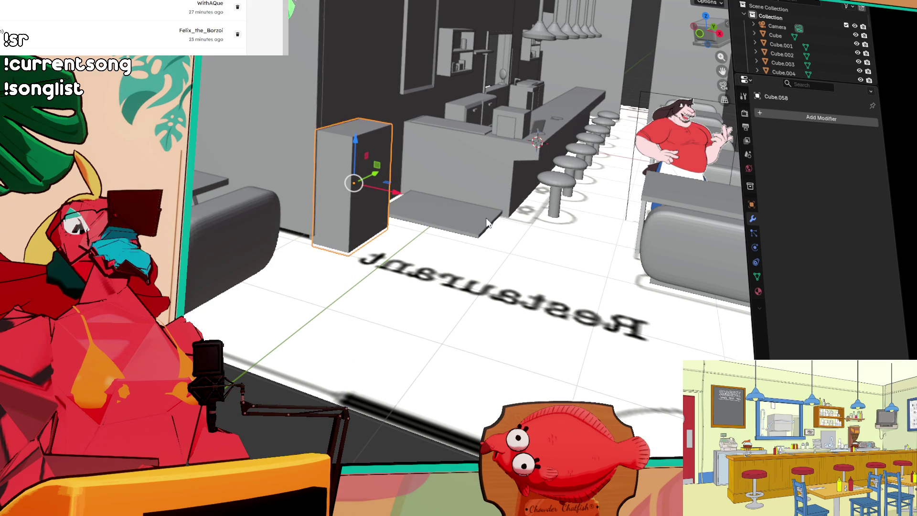
- Frame the new box Cube.058 in the view and orbit to face its front
{"action": "scroll", "coordinate": [487, 223], "scroll_direction": "up", "scroll_amount": 5}
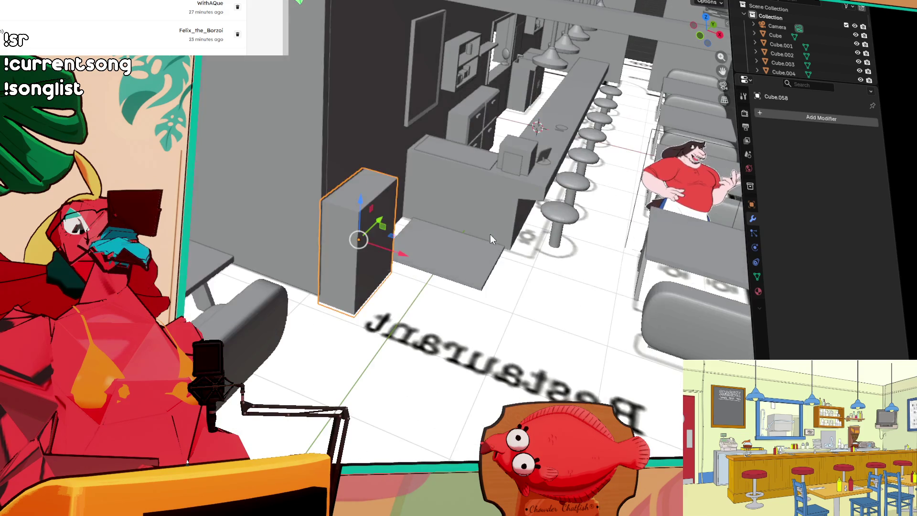
{"action": "left_click_drag", "start_coordinate": [587, 287], "coordinate": [447, 190]}
{"action": "left_click_drag", "start_coordinate": [453, 159], "coordinate": [479, 183]}
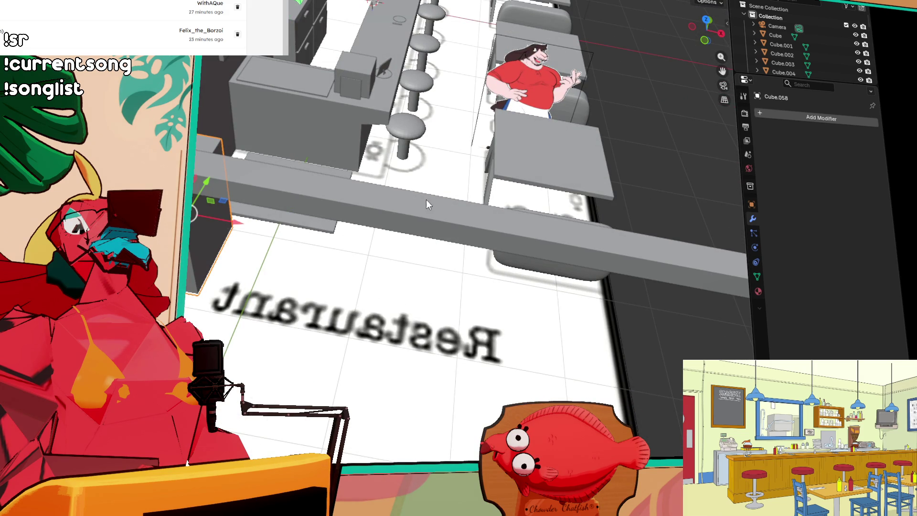
{"action": "left_click_drag", "start_coordinate": [250, 198], "coordinate": [224, 206]}
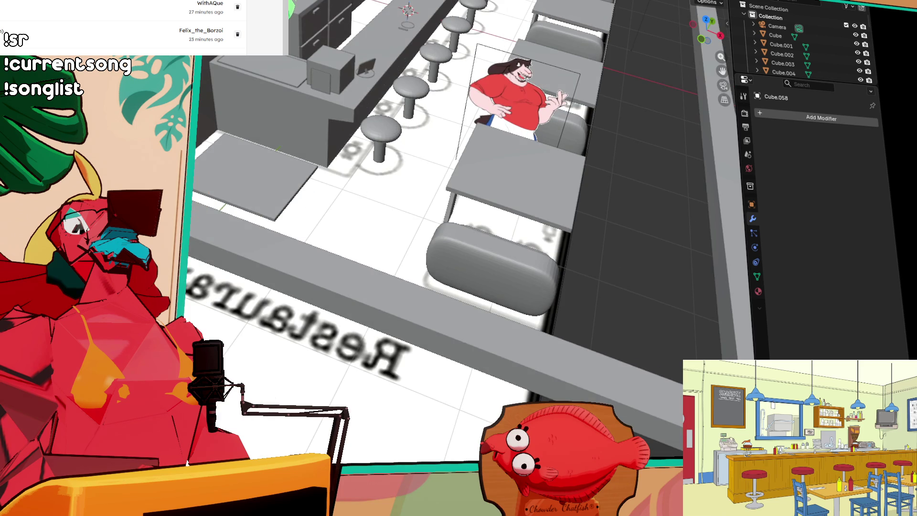
{"action": "scroll", "coordinate": [228, 149], "scroll_direction": "up", "scroll_amount": 10}
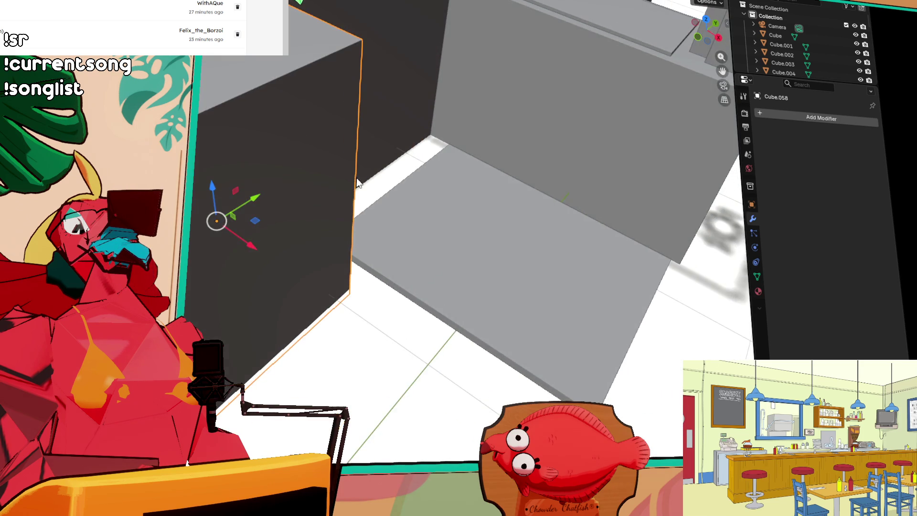
{"action": "scroll", "coordinate": [310, 180], "scroll_direction": "down", "scroll_amount": 5}
{"action": "scroll", "coordinate": [301, 196], "scroll_direction": "up", "scroll_amount": 5}
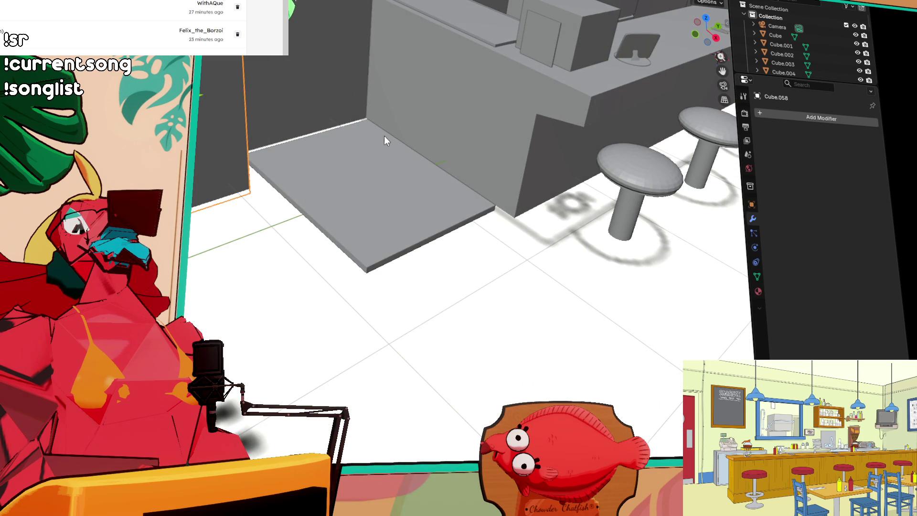
{"action": "key", "text": "KP_Decimal"}
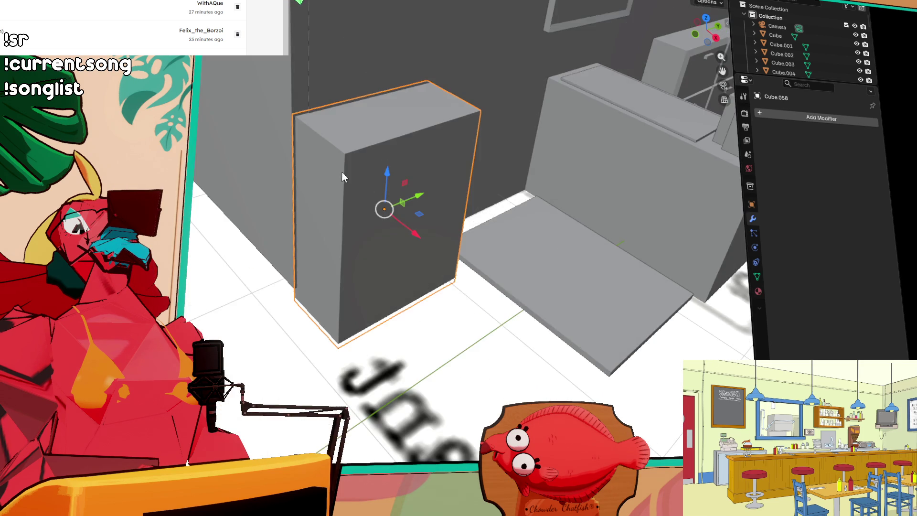
{"action": "left_click_drag", "start_coordinate": [359, 179], "coordinate": [304, 175]}
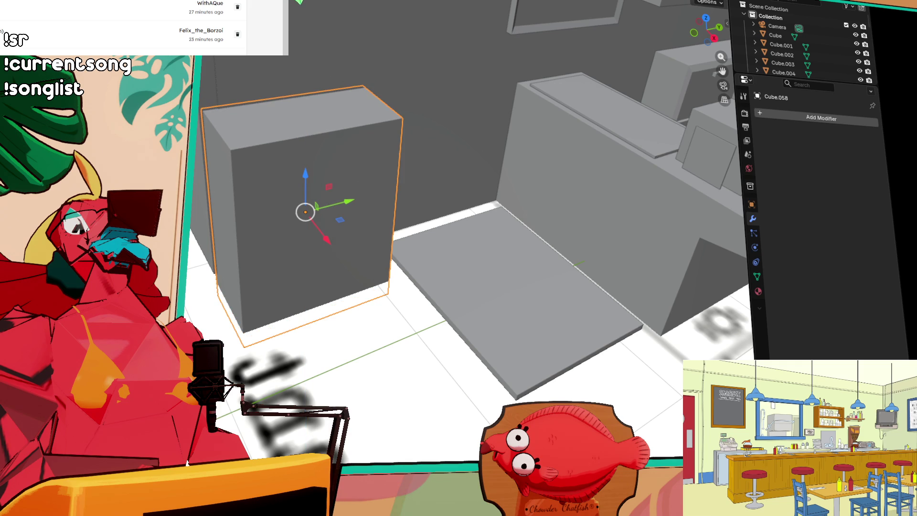
- Add a thin rectangular panel, Cube.059, across the upper front face of the tall bin box
{"action": "key", "text": "shift+space"}
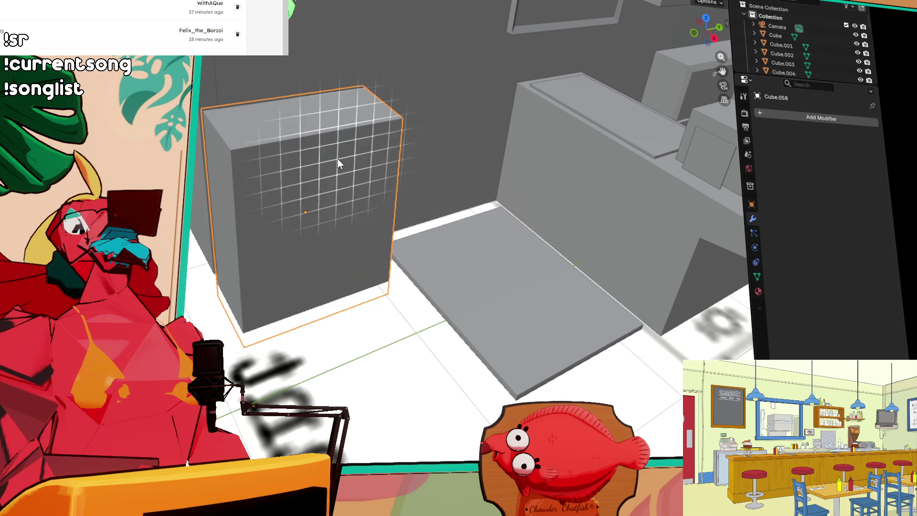
{"action": "mouse_move", "coordinate": [244, 158]}
{"action": "left_mouse_down"}
{"action": "mouse_move", "coordinate": [403, 207]}
{"action": "mouse_move", "coordinate": [390, 178]}
{"action": "left_mouse_up"}
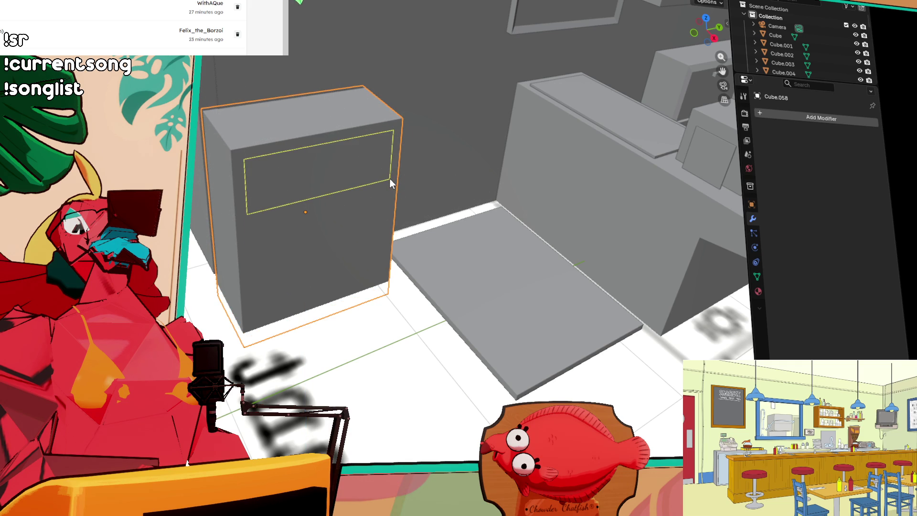
{"action": "left_click", "coordinate": [391, 182]}
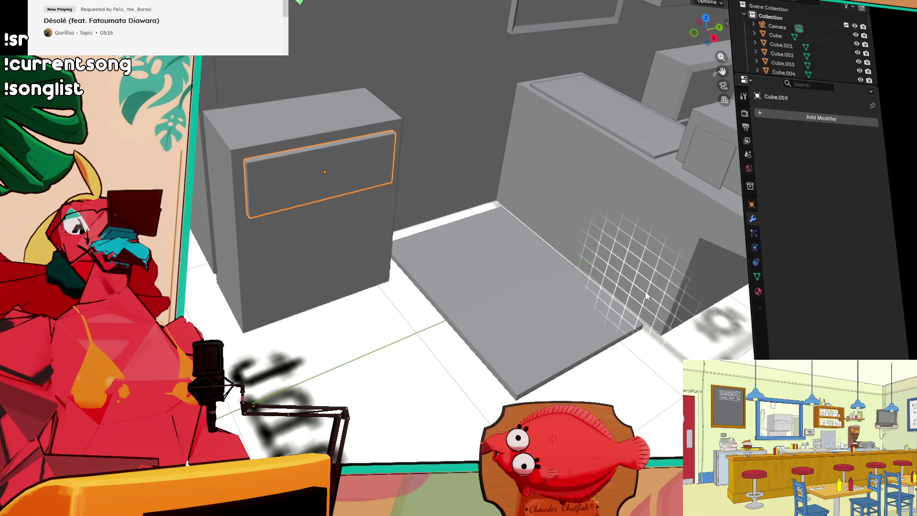
{"action": "scroll", "coordinate": [247, 122], "scroll_direction": "down", "scroll_amount": 5}
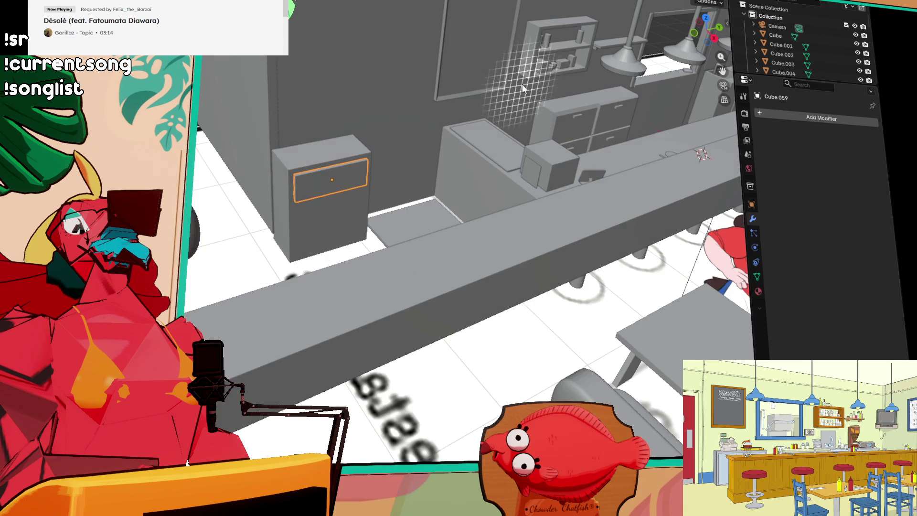
{"action": "key", "text": "shift+space"}
- Move the small canister Cylinder.014 from the back shelf onto the cabinet top
{"action": "key", "text": "g"}
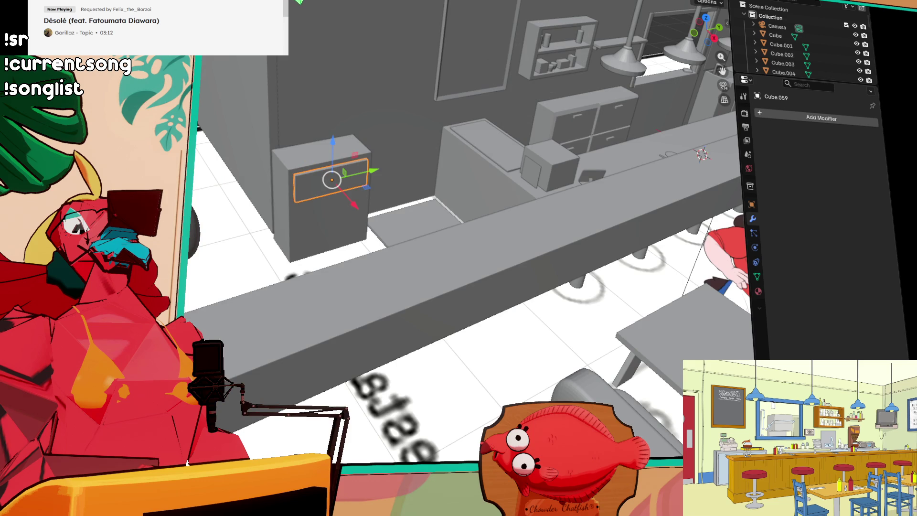
{"action": "left_click", "coordinate": [549, 43]}
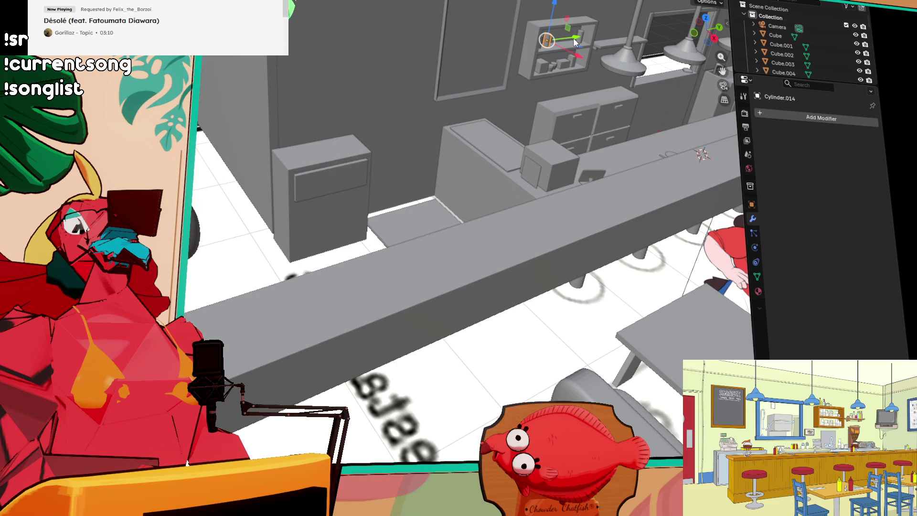
{"action": "mouse_move", "coordinate": [574, 37]}
{"action": "left_mouse_down"}
{"action": "mouse_move", "coordinate": [287, 81]}
{"action": "mouse_move", "coordinate": [334, 77]}
{"action": "left_mouse_up"}
{"action": "left_click_drag", "start_coordinate": [302, 36], "coordinate": [305, 106]}
{"action": "key", "text": "KP_Decimal"}
{"action": "scroll", "coordinate": [308, 121], "scroll_direction": "down", "scroll_amount": 5}
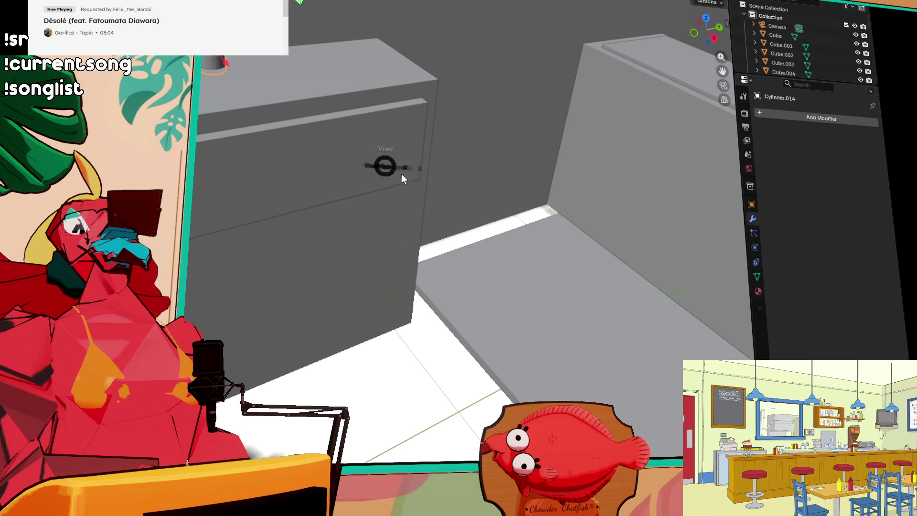
{"action": "key", "text": "KP_7"}
{"action": "mouse_move", "coordinate": [403, 107]}
{"action": "left_mouse_down"}
{"action": "mouse_move", "coordinate": [407, 135]}
{"action": "mouse_move", "coordinate": [339, 129]}
{"action": "mouse_move", "coordinate": [356, 108]}
{"action": "mouse_move", "coordinate": [374, 108]}
{"action": "mouse_move", "coordinate": [411, 133]}
{"action": "mouse_move", "coordinate": [327, 122]}
{"action": "left_mouse_up"}
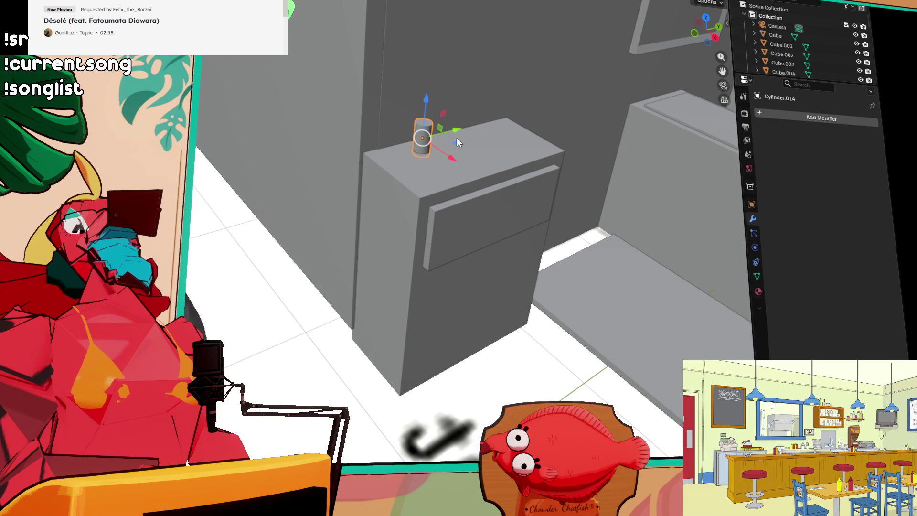
{"action": "left_click_drag", "start_coordinate": [451, 158], "coordinate": [450, 156]}
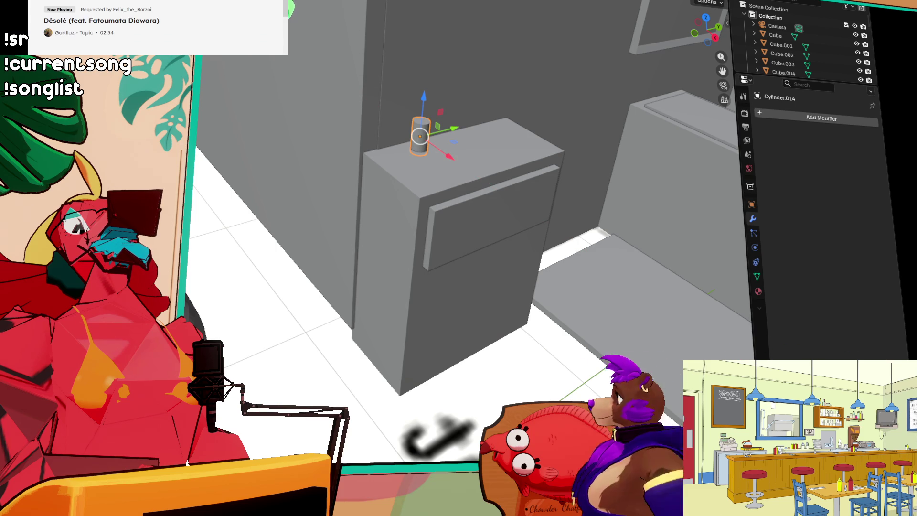
{"action": "left_click_drag", "start_coordinate": [445, 131], "coordinate": [431, 150]}
- Duplicate the canister and place the copy beside it along X
{"action": "key", "text": "shift+d"}
{"action": "key", "text": "x"}
{"action": "left_click", "coordinate": [462, 162]}
{"action": "left_click_drag", "start_coordinate": [591, 174], "coordinate": [537, 139]}
{"action": "mouse_move", "coordinate": [418, 152]}
{"action": "left_mouse_down"}
{"action": "mouse_move", "coordinate": [408, 188]}
{"action": "mouse_move", "coordinate": [572, 206]}
{"action": "mouse_move", "coordinate": [385, 182]}
{"action": "left_mouse_up"}
- Select the floor panel Cube.043 by the counter and start sliding it along Y
{"action": "left_click", "coordinate": [204, 109]}
{"action": "mouse_move", "coordinate": [240, 126]}
{"action": "left_mouse_down"}
{"action": "mouse_move", "coordinate": [254, 122]}
{"action": "mouse_move", "coordinate": [243, 122]}
{"action": "left_mouse_up"}
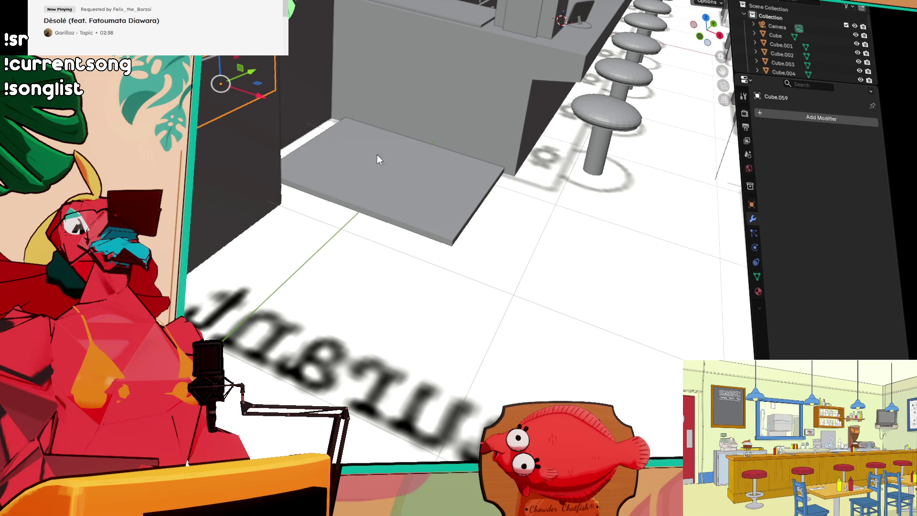
{"action": "scroll", "coordinate": [356, 245], "scroll_direction": "down", "scroll_amount": 8}
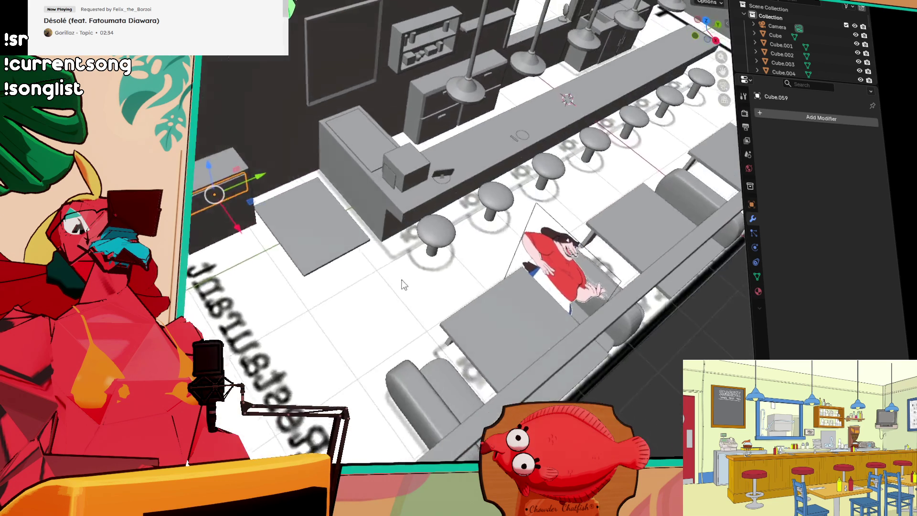
{"action": "scroll", "coordinate": [403, 285], "scroll_direction": "up", "scroll_amount": 1}
{"action": "left_click", "coordinate": [307, 223]}
{"action": "left_click_drag", "start_coordinate": [338, 210], "coordinate": [340, 207]}
{"action": "scroll", "coordinate": [285, 270], "scroll_direction": "up", "scroll_amount": 1}
- Frame the floor panel Cube.043 in the view
{"action": "key", "text": "KP_Decimal"}
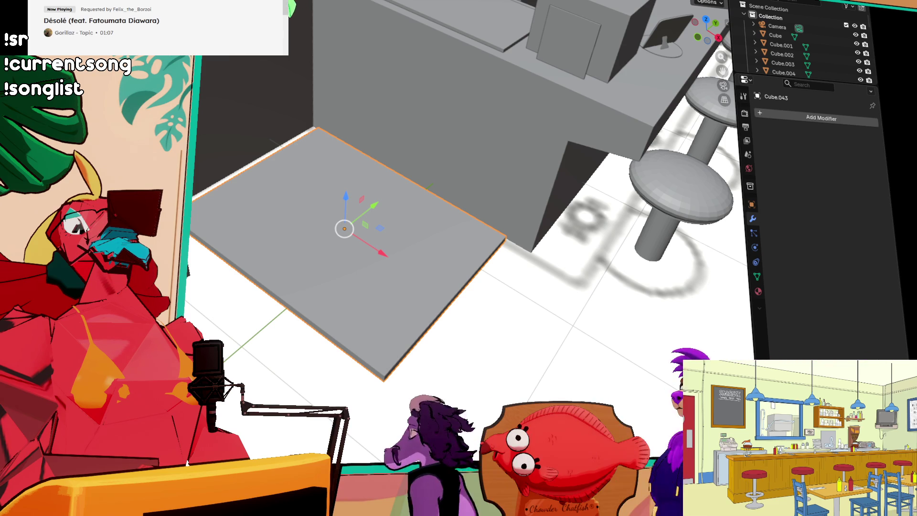
{"action": "scroll", "coordinate": [531, 166], "scroll_direction": "up", "scroll_amount": 4}
{"action": "scroll", "coordinate": [480, 167], "scroll_direction": "down", "scroll_amount": 5}
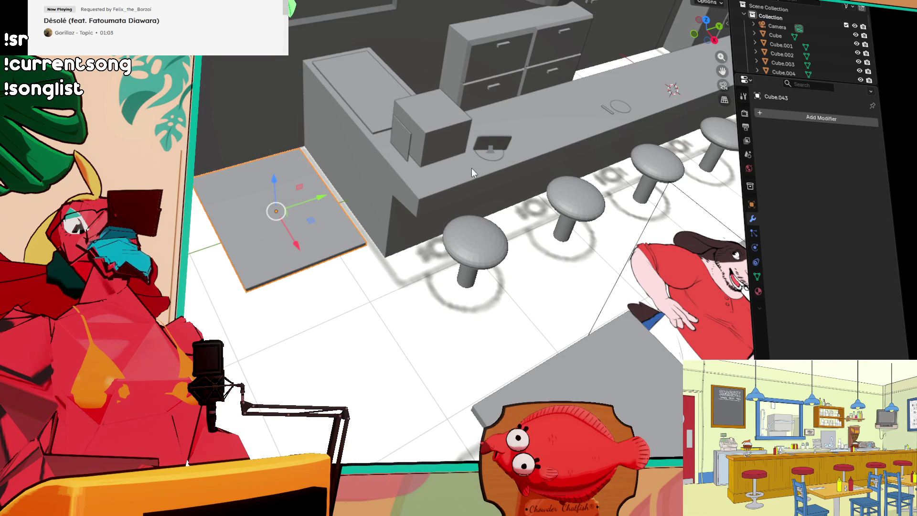
{"action": "scroll", "coordinate": [479, 159], "scroll_direction": "up", "scroll_amount": 2}
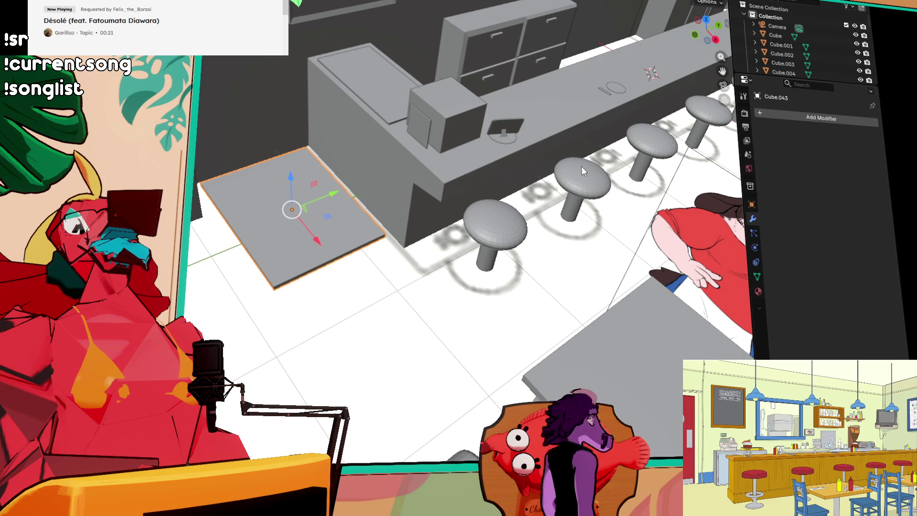
- Orbit around the counter, stools and booths, then select the tall box by the left wall
{"action": "mouse_move", "coordinate": [568, 176]}
{"action": "left_mouse_down"}
{"action": "mouse_move", "coordinate": [577, 203]}
{"action": "mouse_move", "coordinate": [525, 201]}
{"action": "mouse_move", "coordinate": [477, 217]}
{"action": "mouse_move", "coordinate": [451, 191]}
{"action": "mouse_move", "coordinate": [461, 201]}
{"action": "left_mouse_up"}
{"action": "left_click_drag", "start_coordinate": [461, 282], "coordinate": [485, 271]}
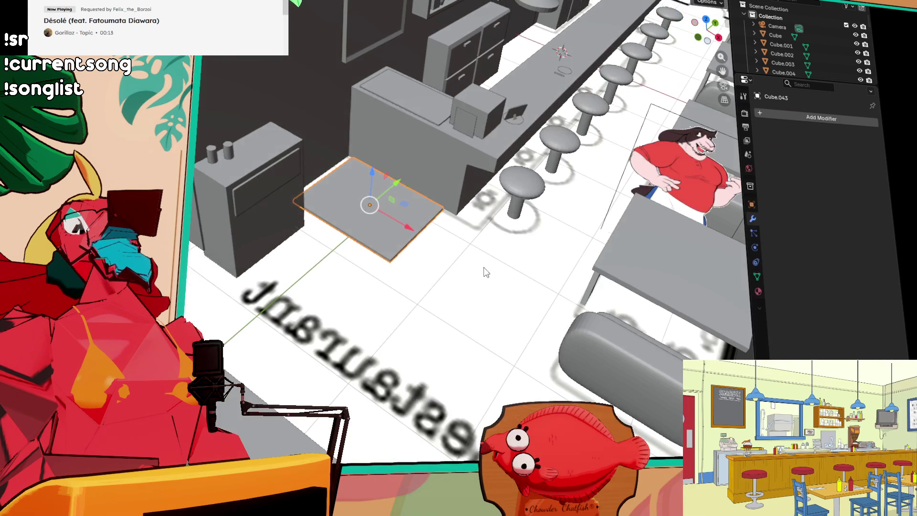
{"action": "left_click_drag", "start_coordinate": [566, 223], "coordinate": [335, 226]}
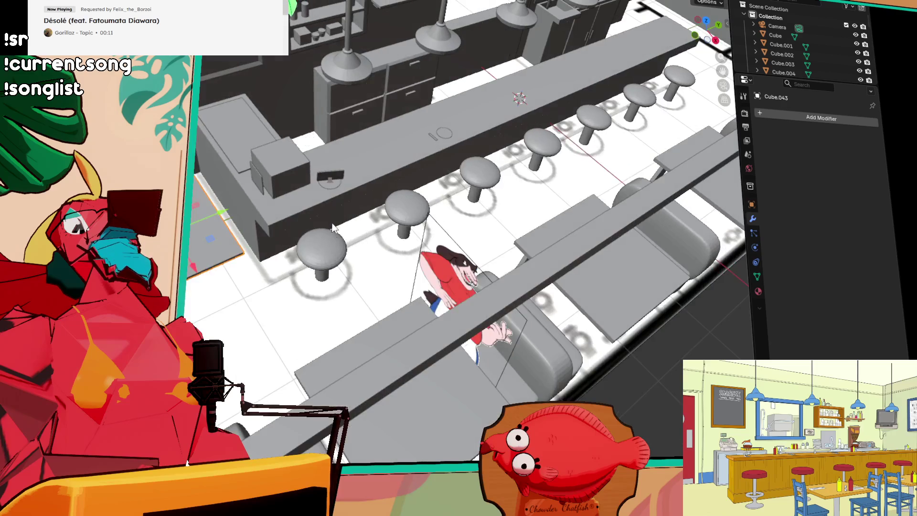
{"action": "left_click_drag", "start_coordinate": [423, 249], "coordinate": [387, 249]}
{"action": "left_click_drag", "start_coordinate": [482, 258], "coordinate": [465, 258]}
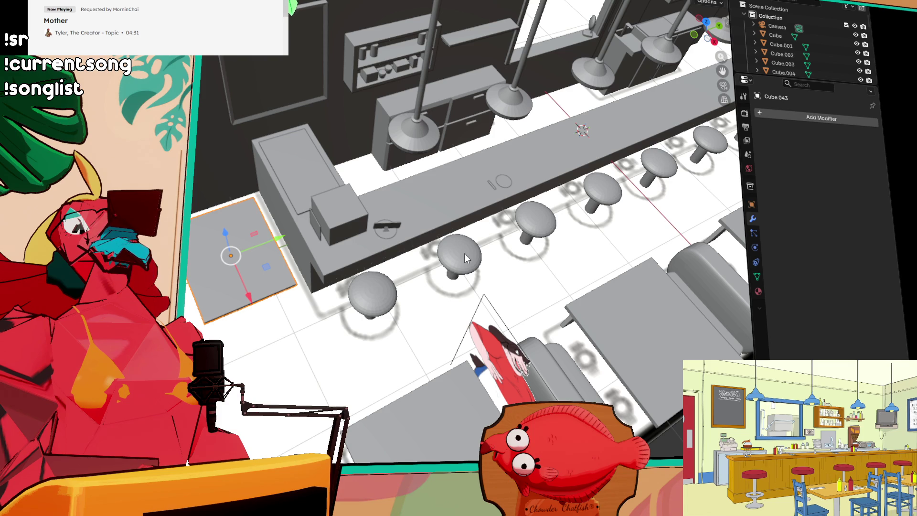
{"action": "mouse_move", "coordinate": [557, 225]}
{"action": "left_mouse_down"}
{"action": "mouse_move", "coordinate": [575, 150]}
{"action": "mouse_move", "coordinate": [533, 245]}
{"action": "mouse_move", "coordinate": [551, 212]}
{"action": "mouse_move", "coordinate": [565, 213]}
{"action": "mouse_move", "coordinate": [493, 250]}
{"action": "mouse_move", "coordinate": [478, 212]}
{"action": "mouse_move", "coordinate": [401, 202]}
{"action": "mouse_move", "coordinate": [528, 197]}
{"action": "mouse_move", "coordinate": [440, 227]}
{"action": "mouse_move", "coordinate": [480, 223]}
{"action": "left_mouse_up"}
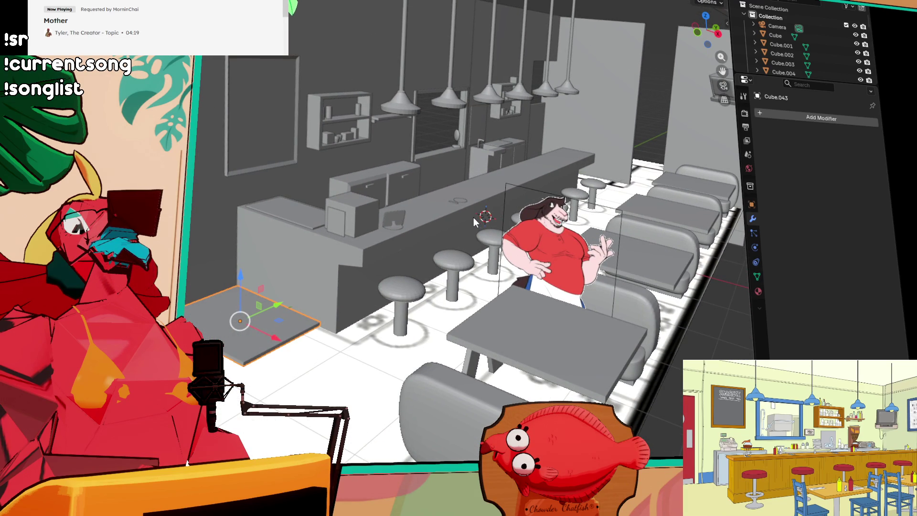
{"action": "mouse_move", "coordinate": [414, 225]}
{"action": "left_mouse_down"}
{"action": "mouse_move", "coordinate": [390, 236]}
{"action": "mouse_move", "coordinate": [338, 234]}
{"action": "mouse_move", "coordinate": [464, 243]}
{"action": "mouse_move", "coordinate": [378, 277]}
{"action": "mouse_move", "coordinate": [247, 212]}
{"action": "left_mouse_up"}
{"action": "left_click", "coordinate": [206, 176]}
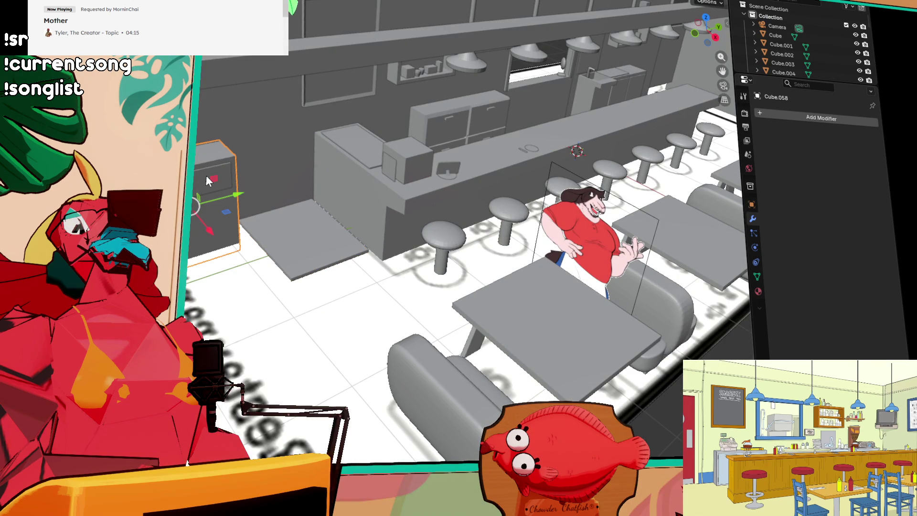
- Move bin box Cube.058 to the front floor by the end booth, rotate it around Z, and nudge it along X
{"action": "left_click", "coordinate": [205, 176]}
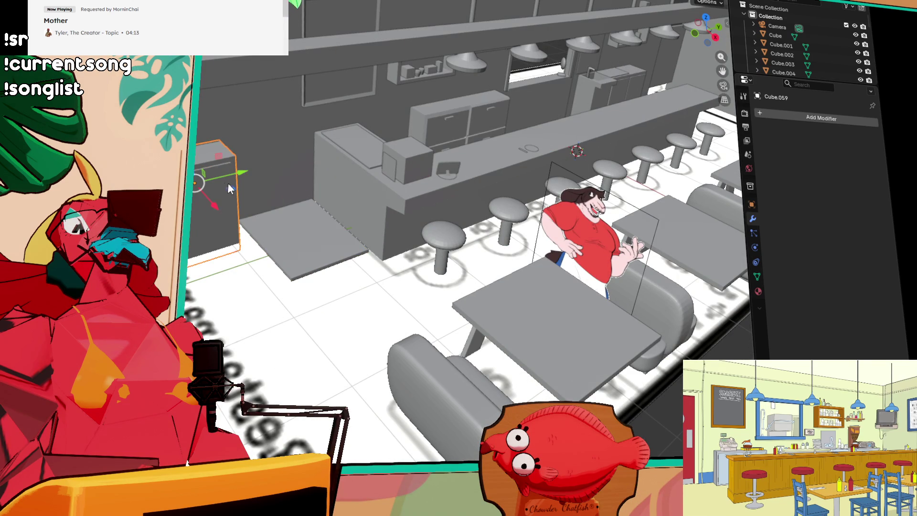
{"action": "mouse_move", "coordinate": [230, 188]}
{"action": "left_mouse_down"}
{"action": "mouse_move", "coordinate": [435, 342]}
{"action": "mouse_move", "coordinate": [512, 298]}
{"action": "mouse_move", "coordinate": [675, 153]}
{"action": "left_mouse_up"}
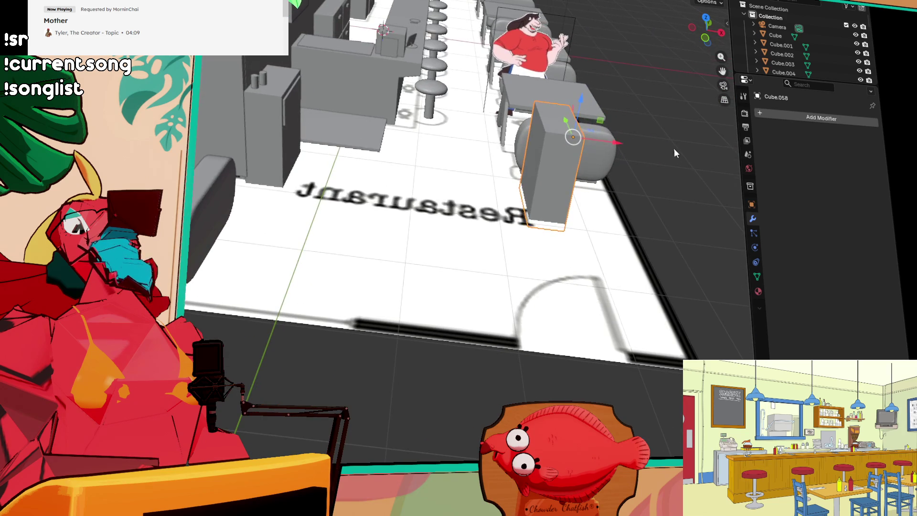
{"action": "key", "text": "shift+space"}
{"action": "key", "text": "r"}
{"action": "mouse_move", "coordinate": [604, 164]}
{"action": "left_mouse_down"}
{"action": "mouse_move", "coordinate": [478, 72]}
{"action": "mouse_move", "coordinate": [407, 45]}
{"action": "mouse_move", "coordinate": [437, 47]}
{"action": "left_mouse_up"}
{"action": "key", "text": "shift+space"}
{"action": "key", "text": "g"}
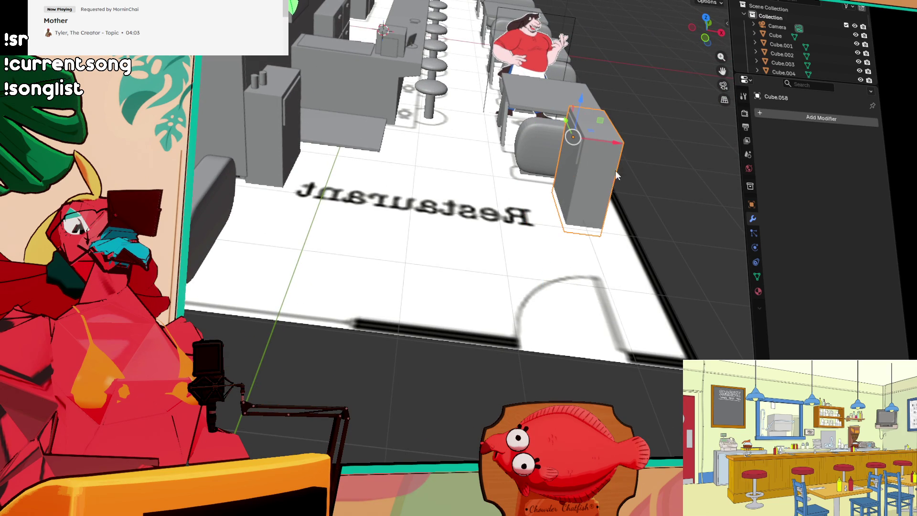
{"action": "left_click_drag", "start_coordinate": [614, 144], "coordinate": [636, 152]}
{"action": "scroll", "coordinate": [689, 147], "scroll_direction": "down", "scroll_amount": 5}
{"action": "scroll", "coordinate": [658, 147], "scroll_direction": "up", "scroll_amount": 5}
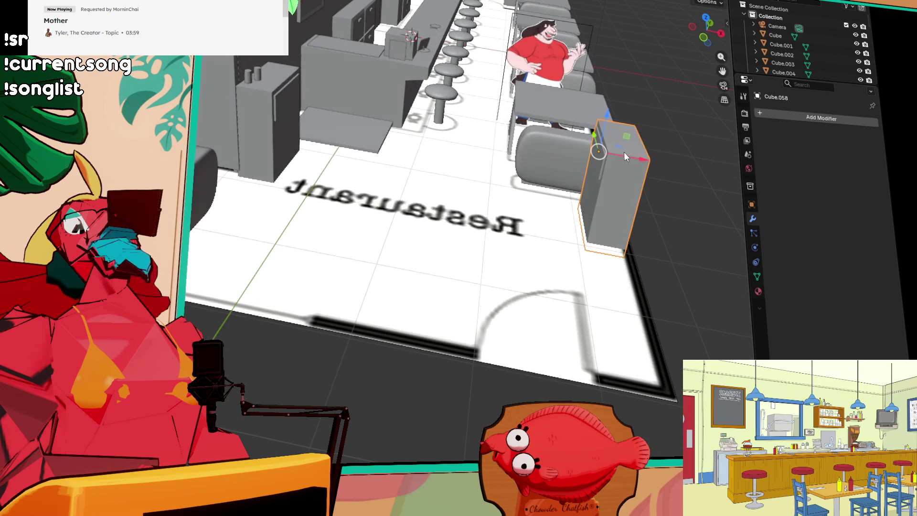
{"action": "scroll", "coordinate": [624, 153], "scroll_direction": "down", "scroll_amount": 4}
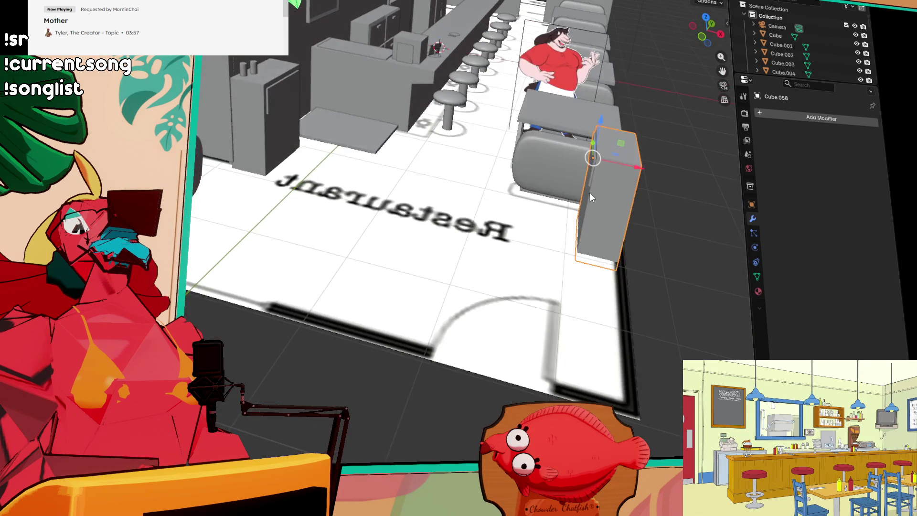
{"action": "mouse_move", "coordinate": [605, 144]}
{"action": "left_mouse_down"}
{"action": "mouse_move", "coordinate": [267, 238]}
{"action": "mouse_move", "coordinate": [240, 214]}
{"action": "mouse_move", "coordinate": [270, 208]}
{"action": "mouse_move", "coordinate": [224, 214]}
{"action": "mouse_move", "coordinate": [249, 210]}
{"action": "left_mouse_up"}
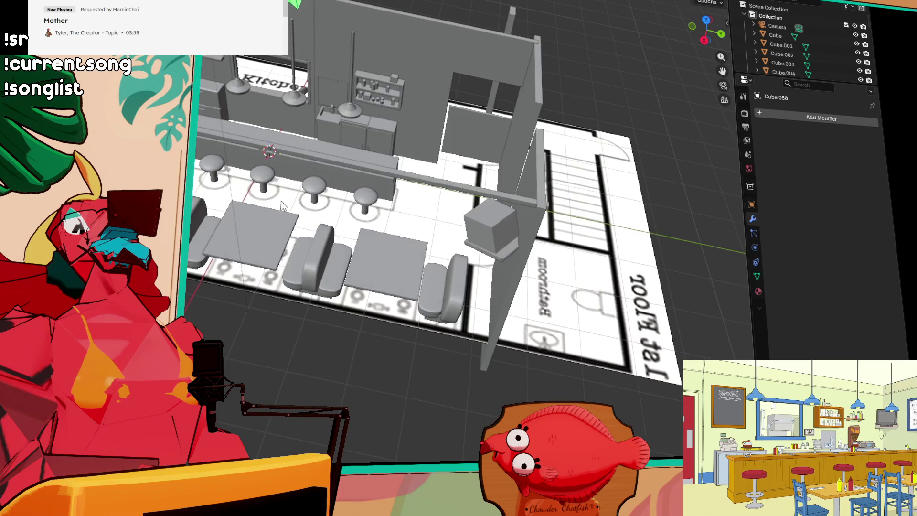
- Create a full-height box, Cube.060, beside the back cabinets and adjust its height along Z
{"action": "scroll", "coordinate": [465, 166], "scroll_direction": "up", "scroll_amount": 4}
{"action": "left_click_drag", "start_coordinate": [466, 168], "coordinate": [334, 305]}
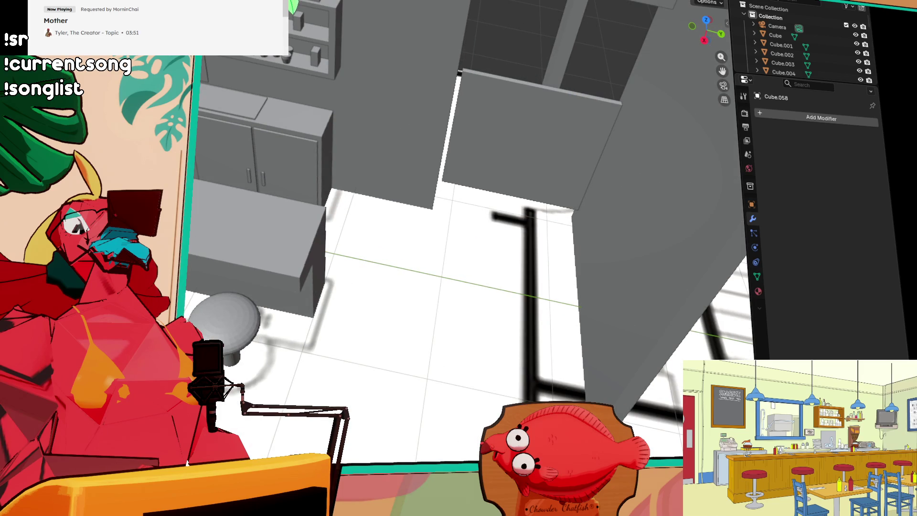
{"action": "key", "text": "shift+d"}
{"action": "key", "text": "ctrl+z"}
{"action": "left_click", "coordinate": [361, 139]}
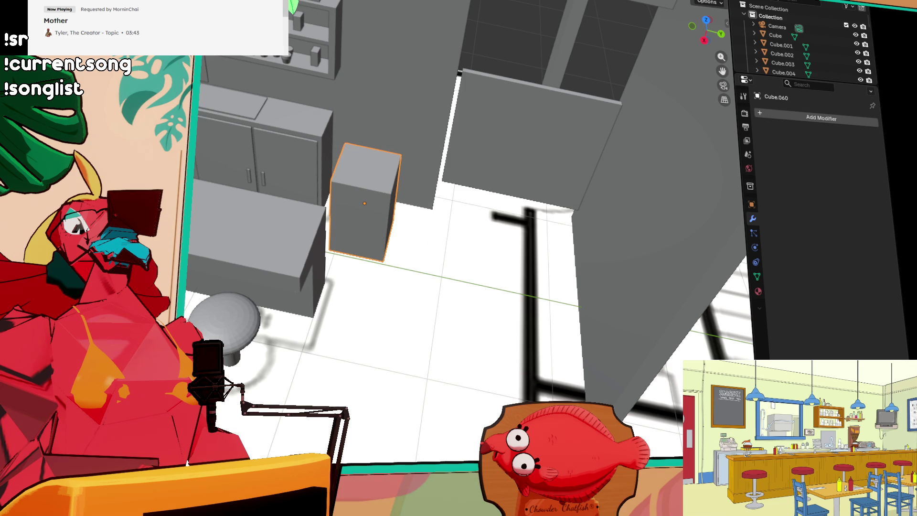
{"action": "key", "text": "g"}
{"action": "key", "text": "z"}
{"action": "left_click", "coordinate": [365, 183]}
- Lower the new box along Z onto the floor, then deselect everything
{"action": "scroll", "coordinate": [339, 155], "scroll_direction": "up", "scroll_amount": 5}
{"action": "scroll", "coordinate": [340, 156], "scroll_direction": "down", "scroll_amount": 5}
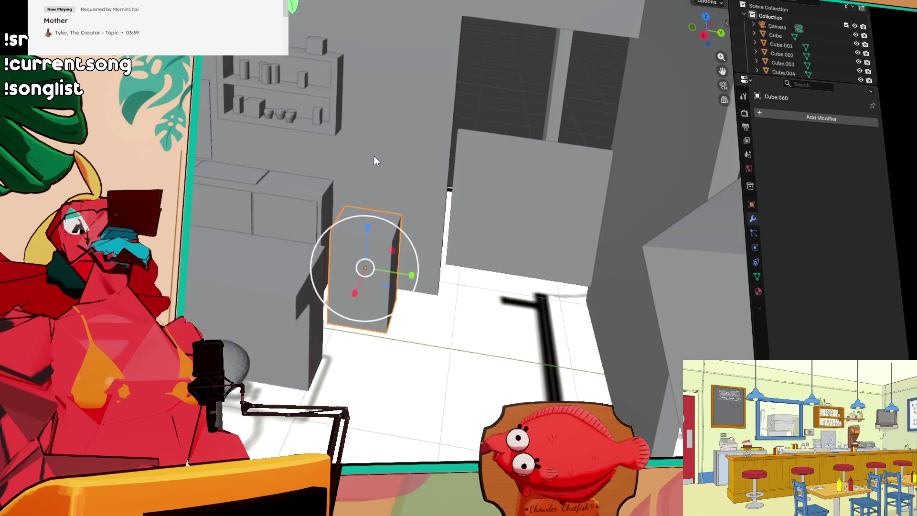
{"action": "scroll", "coordinate": [392, 210], "scroll_direction": "up", "scroll_amount": 5}
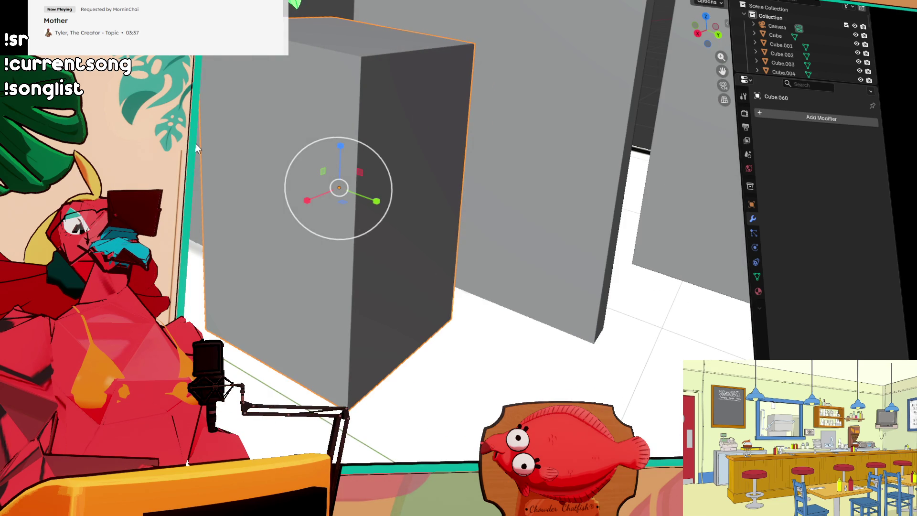
{"action": "left_click_drag", "start_coordinate": [339, 145], "coordinate": [342, 185]}
{"action": "left_click", "coordinate": [328, 442]}
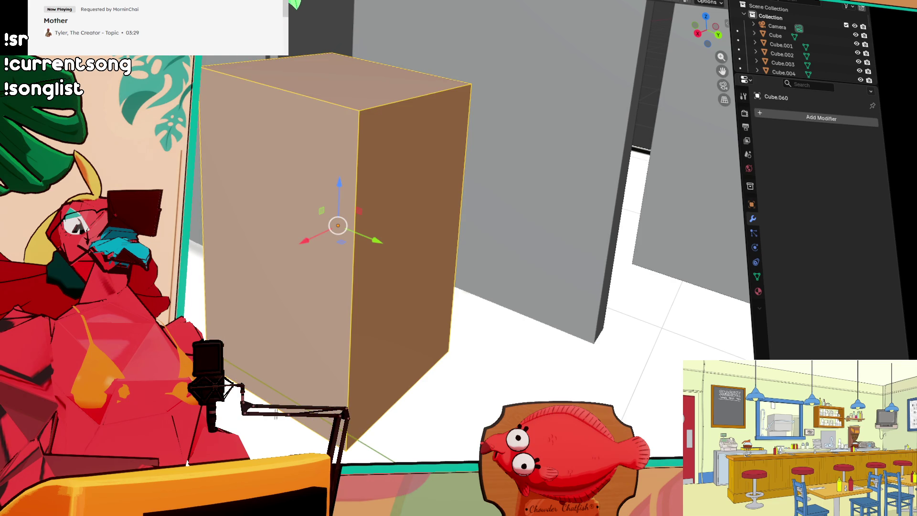
{"action": "left_click", "coordinate": [367, 420]}
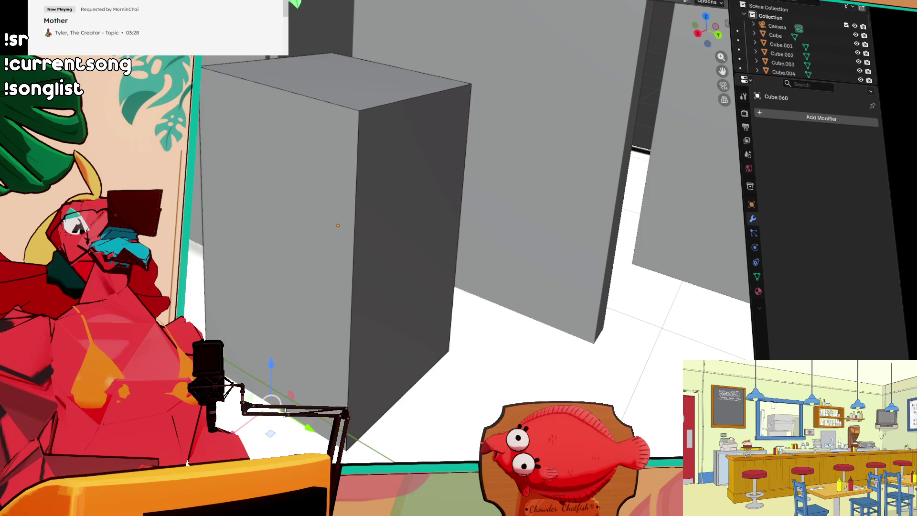
{"action": "left_click", "coordinate": [364, 434]}
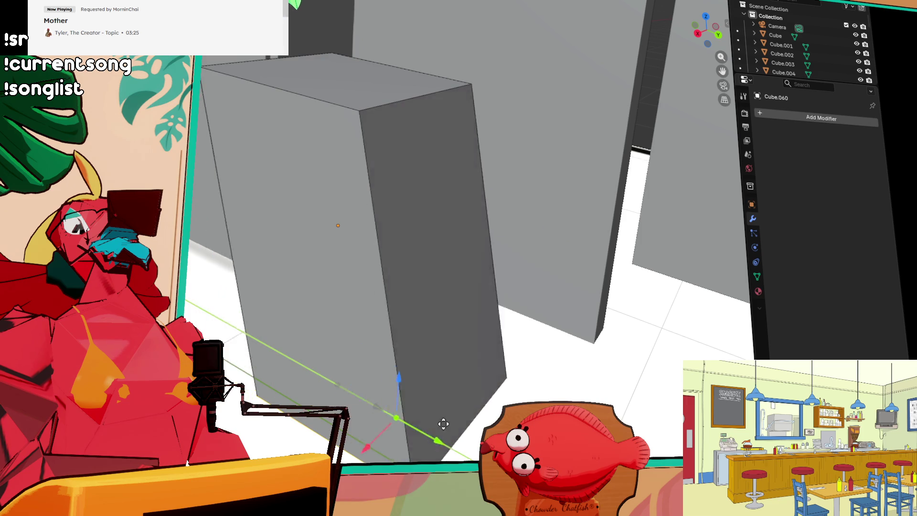
{"action": "mouse_move", "coordinate": [303, 176]}
{"action": "left_mouse_down"}
{"action": "mouse_move", "coordinate": [313, 186]}
{"action": "mouse_move", "coordinate": [353, 84]}
{"action": "left_mouse_up"}
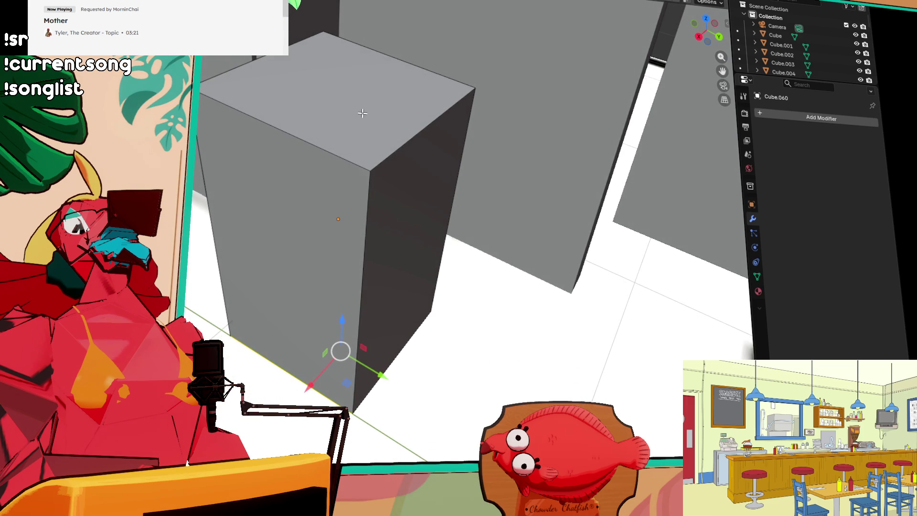
{"action": "key", "text": "alt+a"}
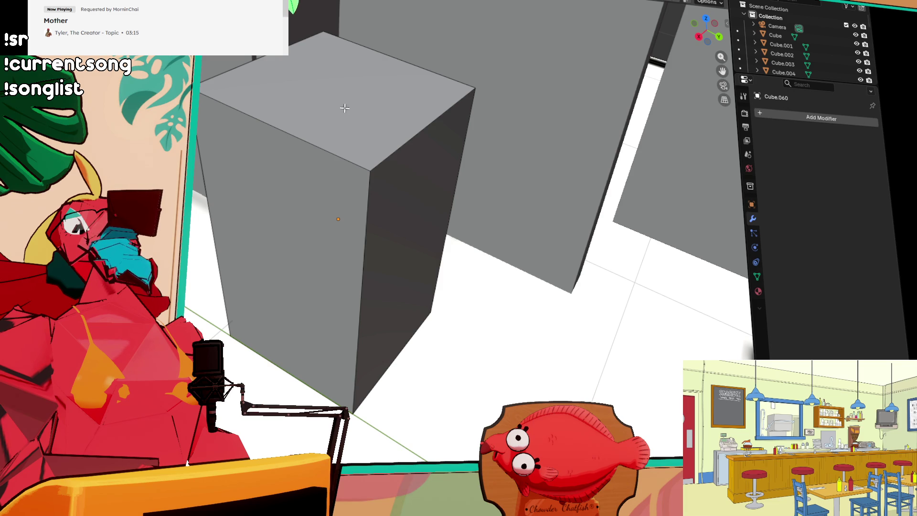
- Extrude the top face of Cube.060 in place and scale it down
{"action": "left_click", "coordinate": [344, 94]}
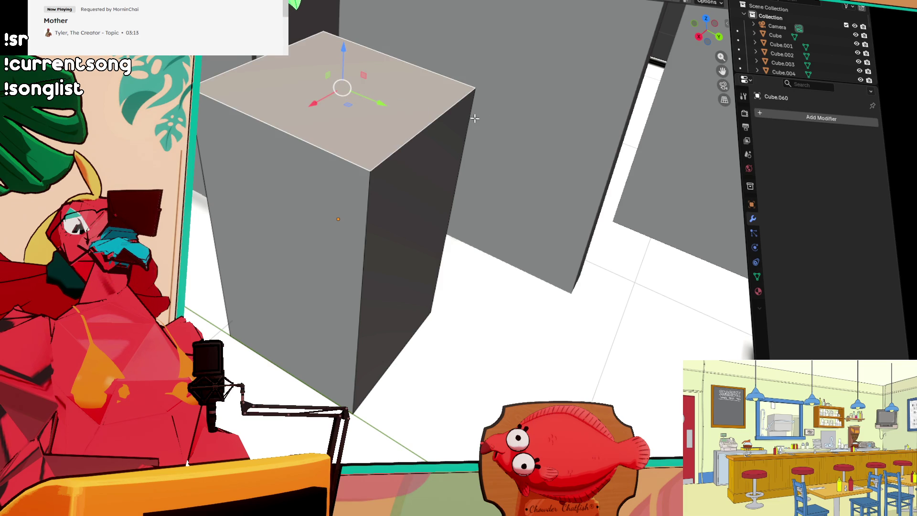
{"action": "key", "text": "e"}
{"action": "left_click", "coordinate": [456, 120]}
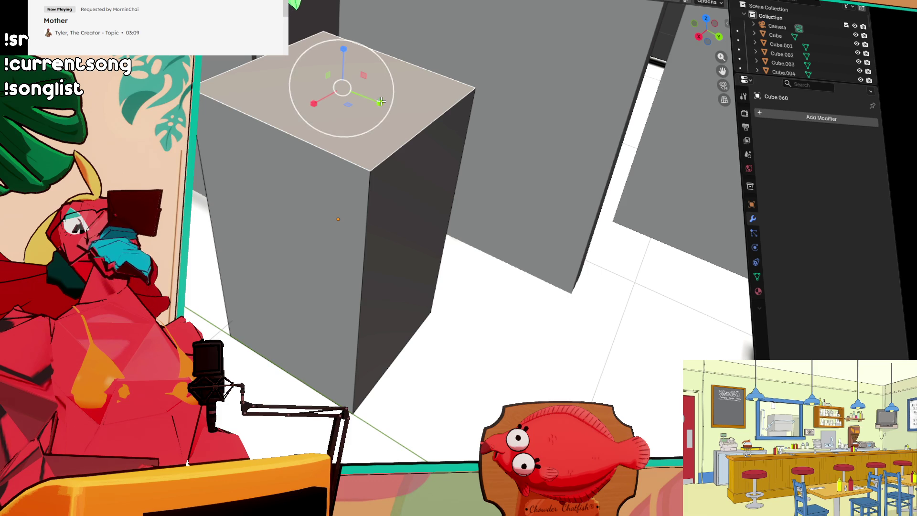
{"action": "mouse_move", "coordinate": [389, 93]}
{"action": "left_mouse_down"}
{"action": "mouse_move", "coordinate": [439, 92]}
{"action": "mouse_move", "coordinate": [417, 97]}
{"action": "left_mouse_up"}
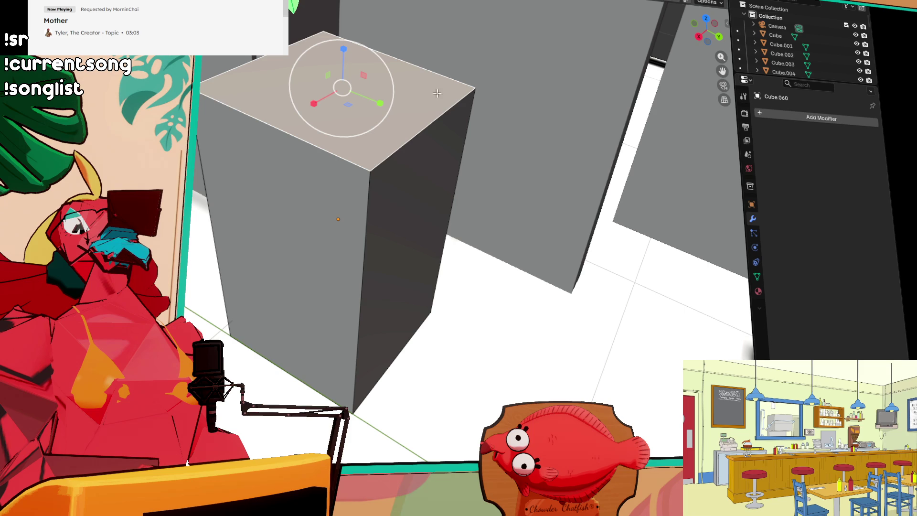
- Inset the top face to form a rim around the opening and return to Object Mode
{"action": "scroll", "coordinate": [407, 112], "scroll_direction": "down", "scroll_amount": 5}
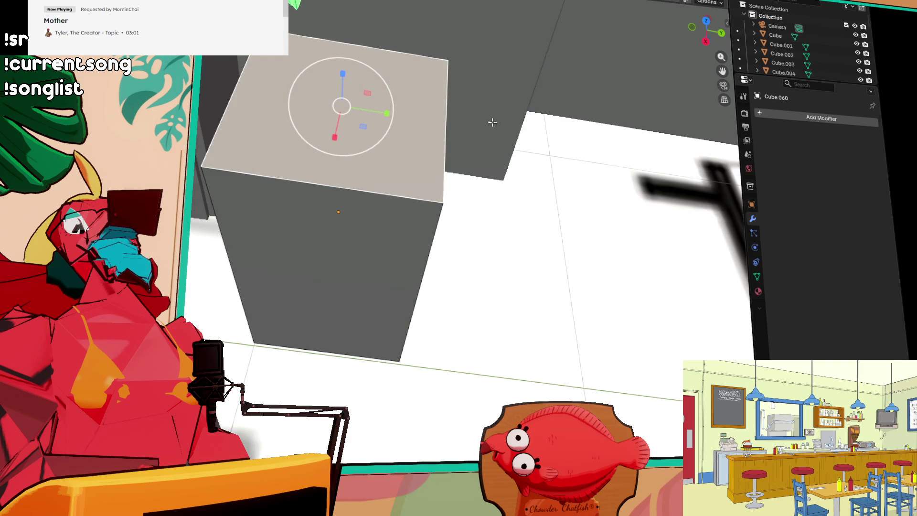
{"action": "key", "text": "i"}
{"action": "left_click", "coordinate": [524, 129]}
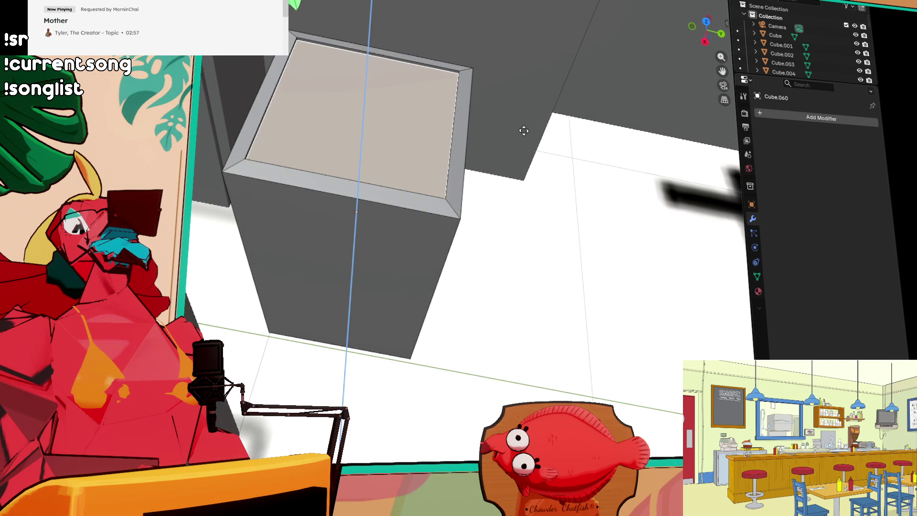
{"action": "scroll", "coordinate": [522, 136], "scroll_direction": "down", "scroll_amount": 5}
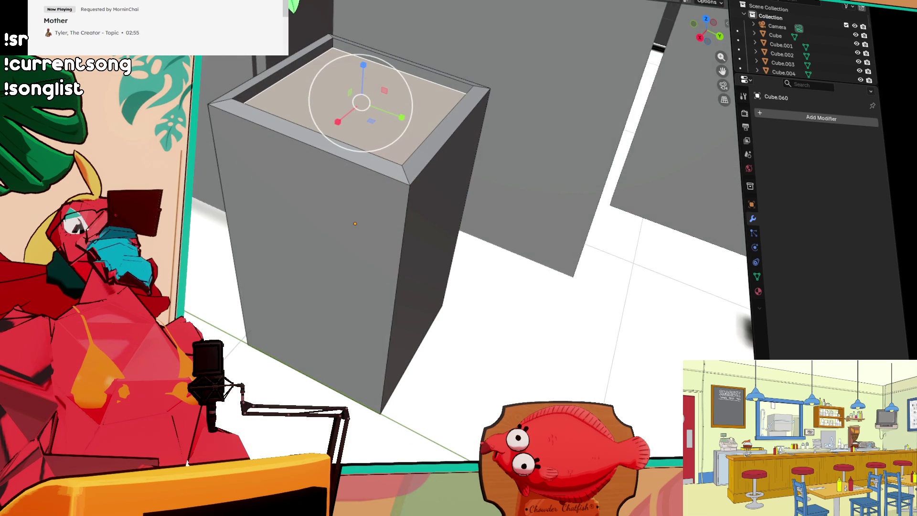
{"action": "scroll", "coordinate": [306, 167], "scroll_direction": "down", "scroll_amount": 2}
{"action": "key", "text": "Tab"}
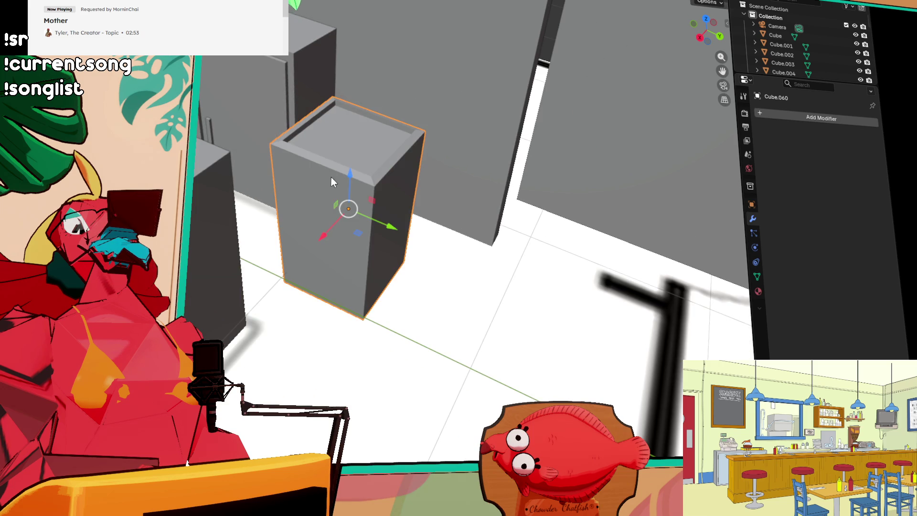
- Slide the rimmed bin Cube.060 along X and then Y until it sits beside the counter
{"action": "left_click_drag", "start_coordinate": [302, 168], "coordinate": [242, 184]}
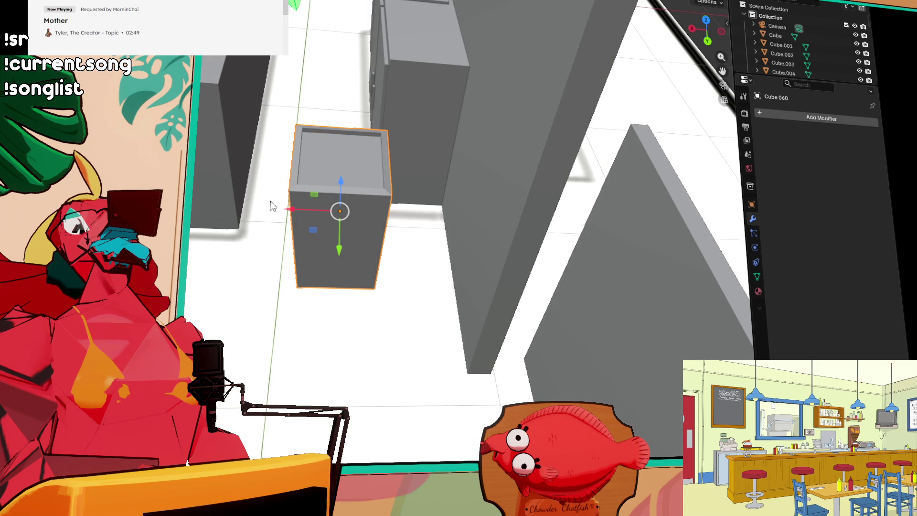
{"action": "mouse_move", "coordinate": [290, 215]}
{"action": "left_mouse_down"}
{"action": "mouse_move", "coordinate": [385, 221]}
{"action": "mouse_move", "coordinate": [374, 226]}
{"action": "left_mouse_up"}
{"action": "left_click_drag", "start_coordinate": [421, 250], "coordinate": [410, 210]}
{"action": "scroll", "coordinate": [500, 213], "scroll_direction": "up", "scroll_amount": 3}
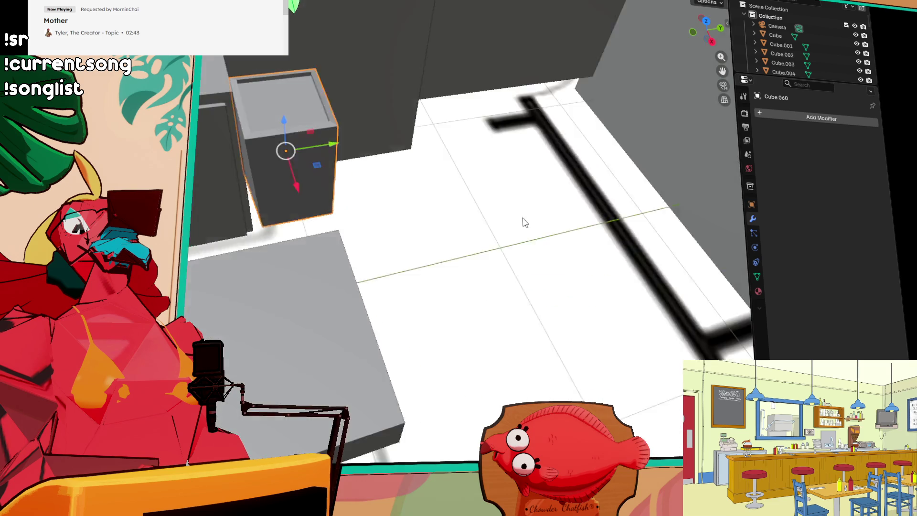
{"action": "scroll", "coordinate": [373, 159], "scroll_direction": "down", "scroll_amount": 3}
{"action": "scroll", "coordinate": [362, 162], "scroll_direction": "up", "scroll_amount": 3}
{"action": "scroll", "coordinate": [362, 158], "scroll_direction": "down", "scroll_amount": 3}
{"action": "scroll", "coordinate": [356, 179], "scroll_direction": "up", "scroll_amount": 3}
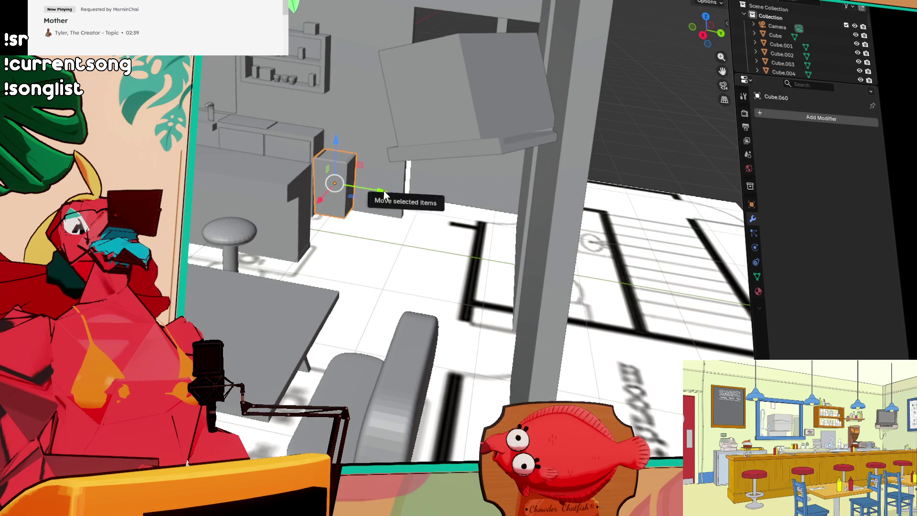
{"action": "scroll", "coordinate": [379, 192], "scroll_direction": "down", "scroll_amount": 4}
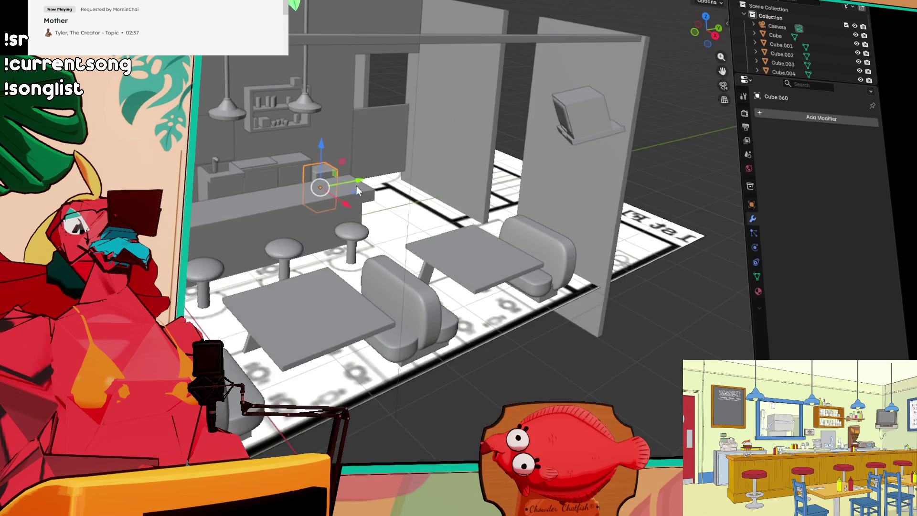
{"action": "scroll", "coordinate": [382, 190], "scroll_direction": "right", "scroll_amount": 5}
{"action": "scroll", "coordinate": [382, 191], "scroll_direction": "up", "scroll_amount": 5}
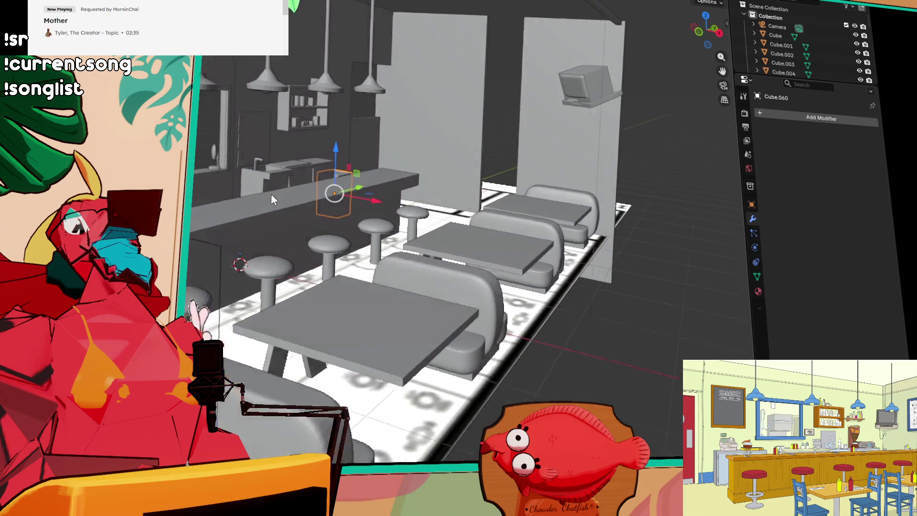
{"action": "scroll", "coordinate": [356, 186], "scroll_direction": "up", "scroll_amount": 3}
{"action": "scroll", "coordinate": [354, 182], "scroll_direction": "down", "scroll_amount": 4}
{"action": "scroll", "coordinate": [354, 177], "scroll_direction": "up", "scroll_amount": 5}
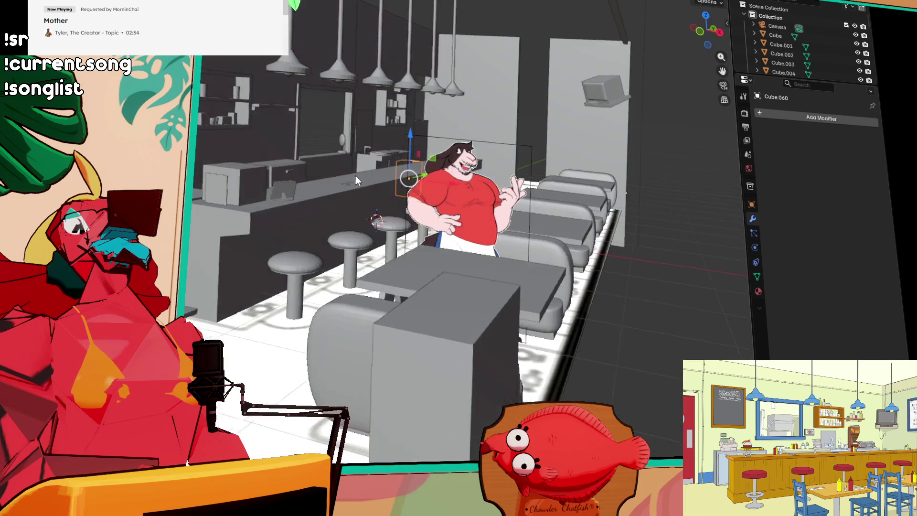
- Inspect the bin's spot near the counter and stools, then switch to the Clip Studio Paint illustration
{"action": "scroll", "coordinate": [374, 181], "scroll_direction": "left", "scroll_amount": 5}
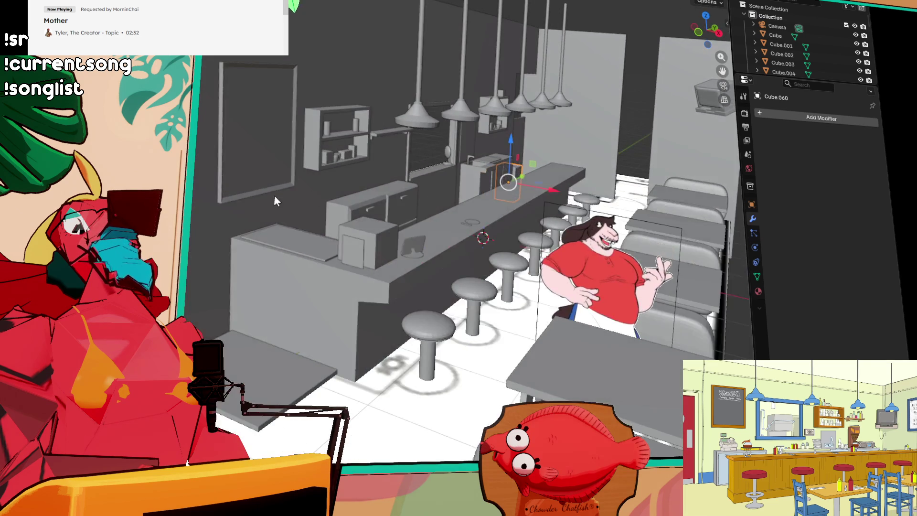
{"action": "scroll", "coordinate": [300, 162], "scroll_direction": "up", "scroll_amount": 3}
{"action": "scroll", "coordinate": [272, 174], "scroll_direction": "left", "scroll_amount": 2}
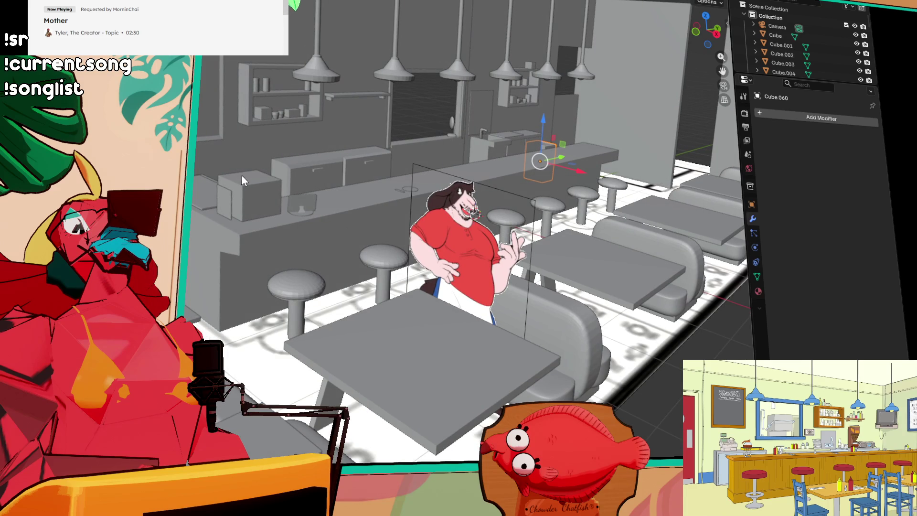
{"action": "scroll", "coordinate": [235, 196], "scroll_direction": "down", "scroll_amount": 5}
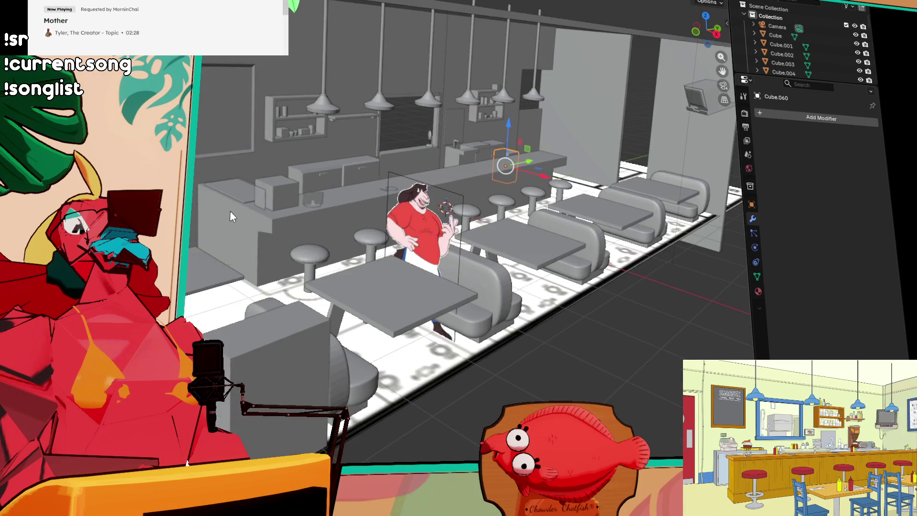
{"action": "scroll", "coordinate": [232, 210], "scroll_direction": "up", "scroll_amount": 4}
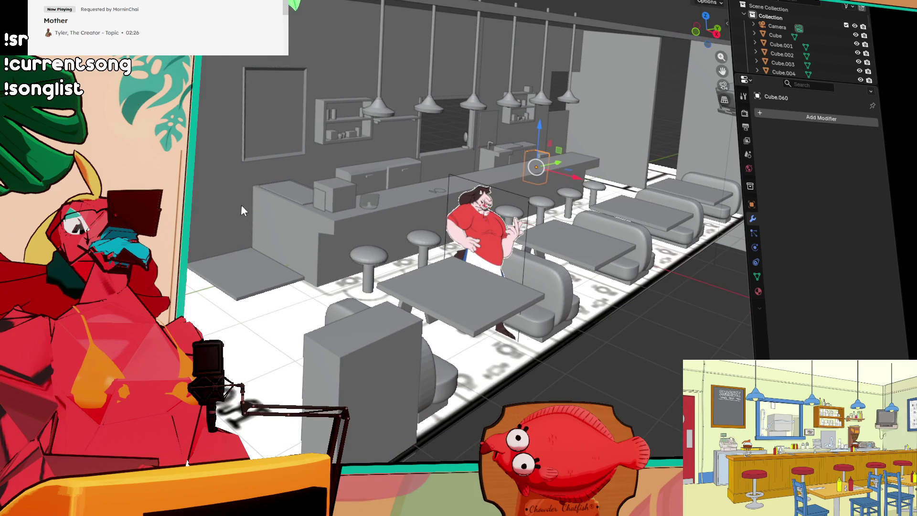
{"action": "scroll", "coordinate": [240, 205], "scroll_direction": "down", "scroll_amount": 5}
{"action": "scroll", "coordinate": [443, 218], "scroll_direction": "up", "scroll_amount": 5}
{"action": "scroll", "coordinate": [443, 219], "scroll_direction": "down", "scroll_amount": 2}
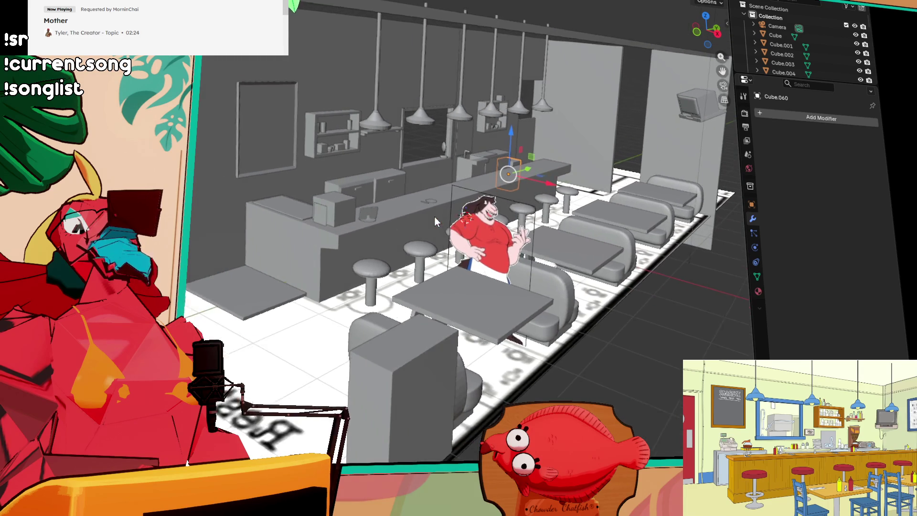
{"action": "scroll", "coordinate": [434, 216], "scroll_direction": "up", "scroll_amount": 3}
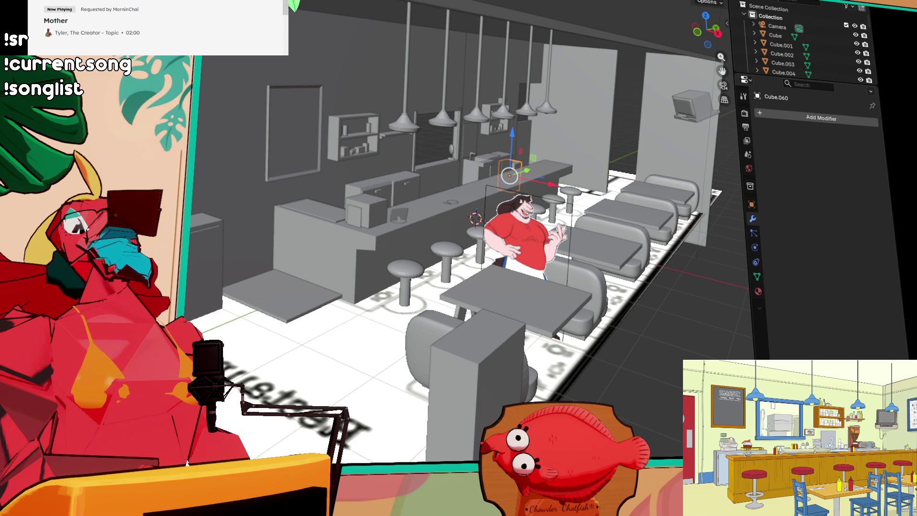
{"action": "left_click_drag", "start_coordinate": [459, 110], "coordinate": [485, 138]}
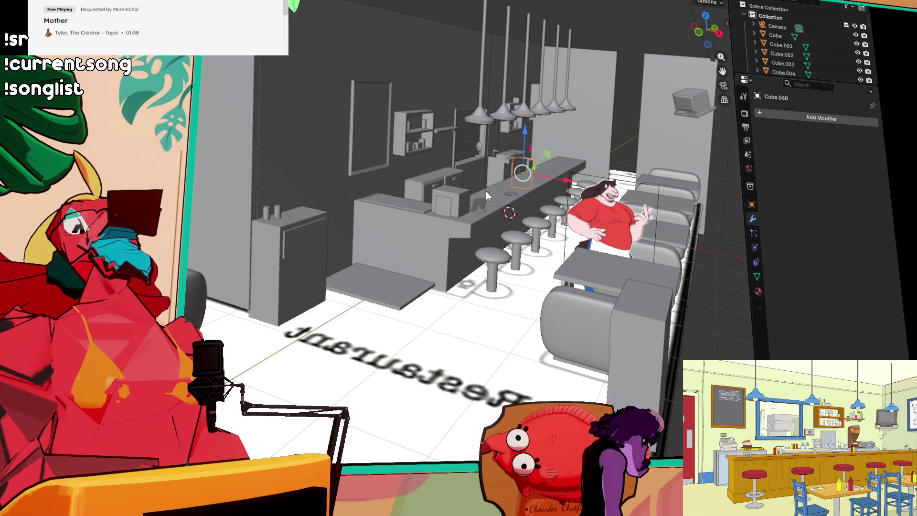
{"action": "key", "text": "alt+Tab"}
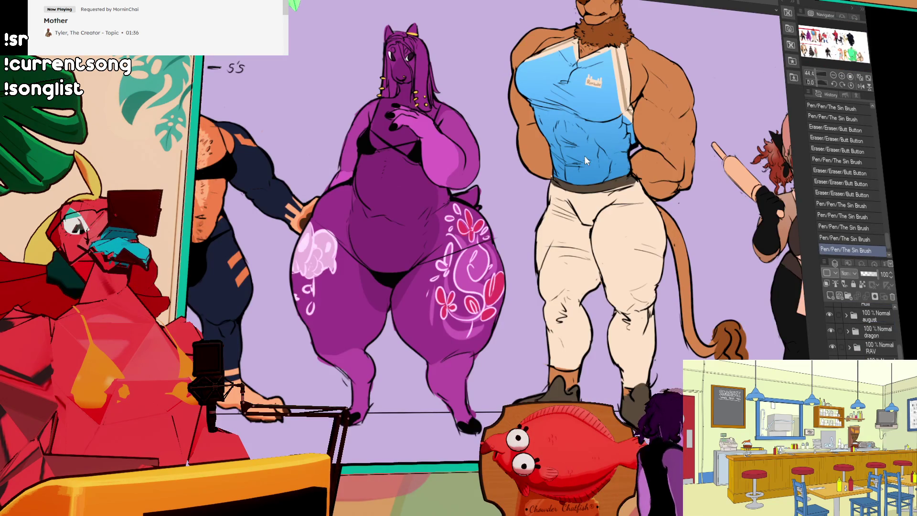
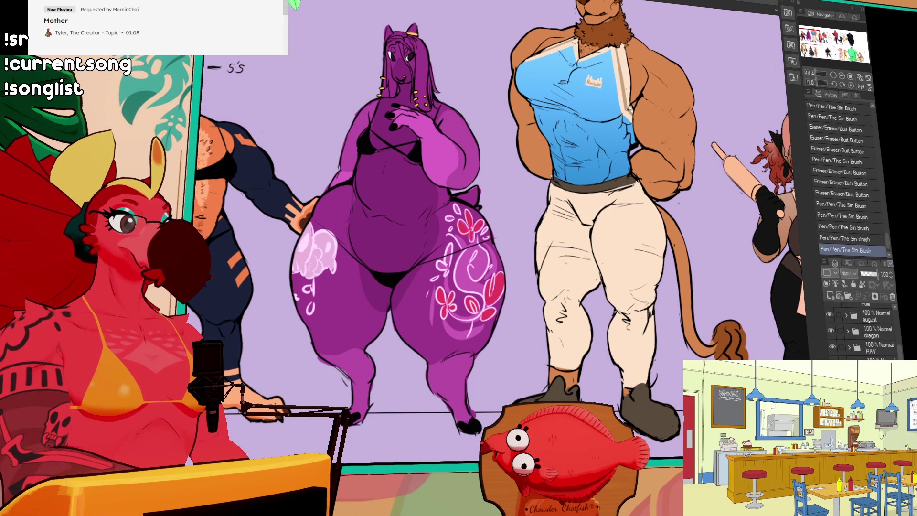
- Pan and zoom across the finished character lineup, from the panther to the bakery characters
{"action": "scroll", "coordinate": [599, 60], "scroll_direction": "down", "scroll_amount": 2}
{"action": "left_click_drag", "start_coordinate": [718, 199], "coordinate": [435, 241]}
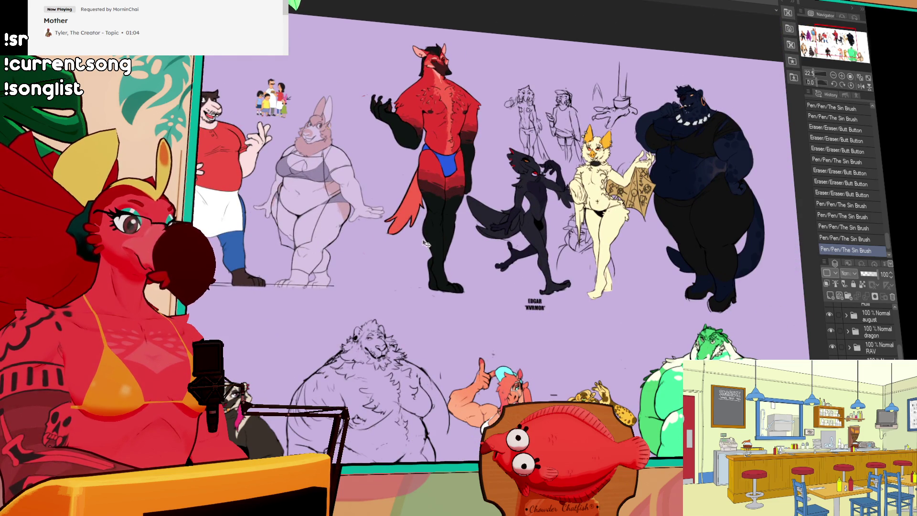
{"action": "mouse_move", "coordinate": [501, 266]}
{"action": "left_mouse_down"}
{"action": "mouse_move", "coordinate": [277, 113]}
{"action": "mouse_move", "coordinate": [301, 220]}
{"action": "mouse_move", "coordinate": [263, 273]}
{"action": "mouse_move", "coordinate": [392, 220]}
{"action": "left_mouse_up"}
{"action": "scroll", "coordinate": [625, 269], "scroll_direction": "up", "scroll_amount": 1}
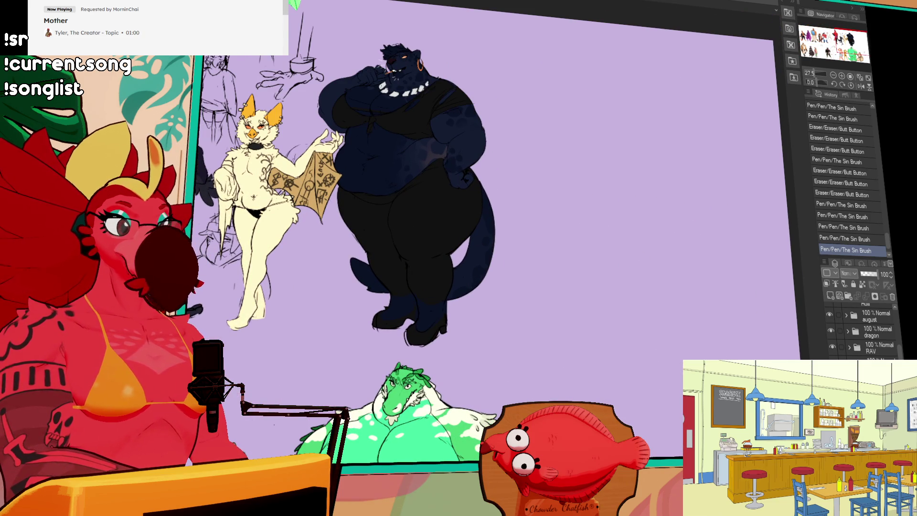
{"action": "left_click_drag", "start_coordinate": [597, 284], "coordinate": [788, 286]}
{"action": "left_click_drag", "start_coordinate": [215, 282], "coordinate": [597, 286]}
{"action": "mouse_move", "coordinate": [382, 296]}
{"action": "left_mouse_down"}
{"action": "mouse_move", "coordinate": [597, 301]}
{"action": "mouse_move", "coordinate": [48, 301]}
{"action": "left_mouse_up"}
{"action": "mouse_move", "coordinate": [278, 329]}
{"action": "left_mouse_down"}
{"action": "mouse_move", "coordinate": [468, 337]}
{"action": "mouse_move", "coordinate": [296, 342]}
{"action": "mouse_move", "coordinate": [716, 361]}
{"action": "left_mouse_up"}
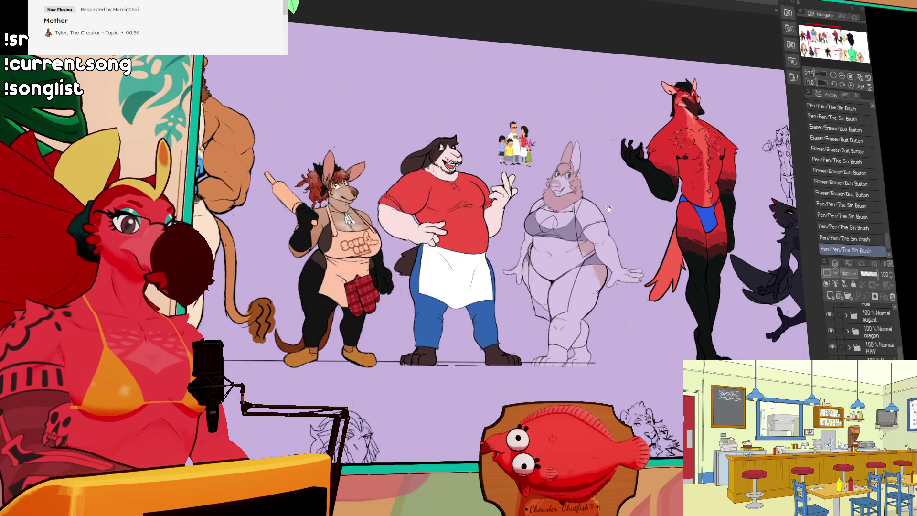
{"action": "left_click_drag", "start_coordinate": [609, 208], "coordinate": [403, 210]}
{"action": "scroll", "coordinate": [403, 210], "scroll_direction": "up", "scroll_amount": 3}
{"action": "left_click_drag", "start_coordinate": [76, 218], "coordinate": [438, 218]}
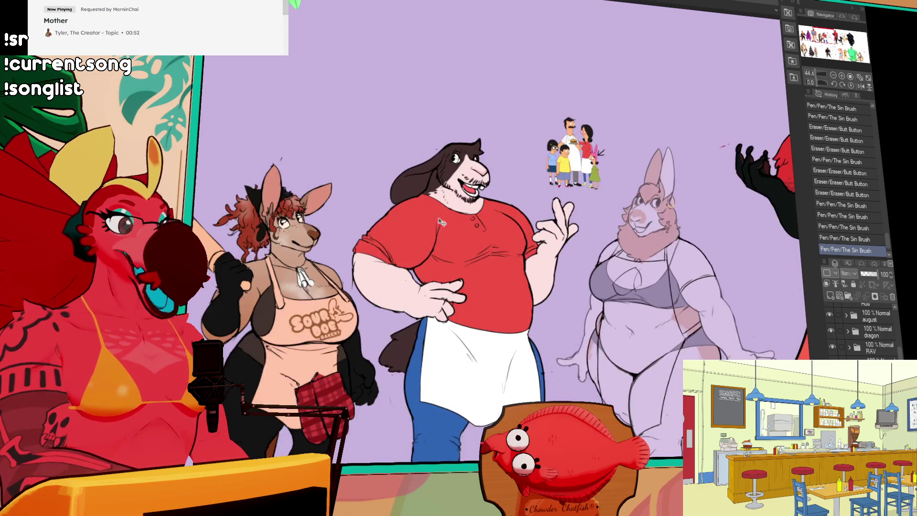
{"action": "scroll", "coordinate": [438, 218], "scroll_direction": "up", "scroll_amount": 3}
{"action": "scroll", "coordinate": [576, 260], "scroll_direction": "down", "scroll_amount": 4}
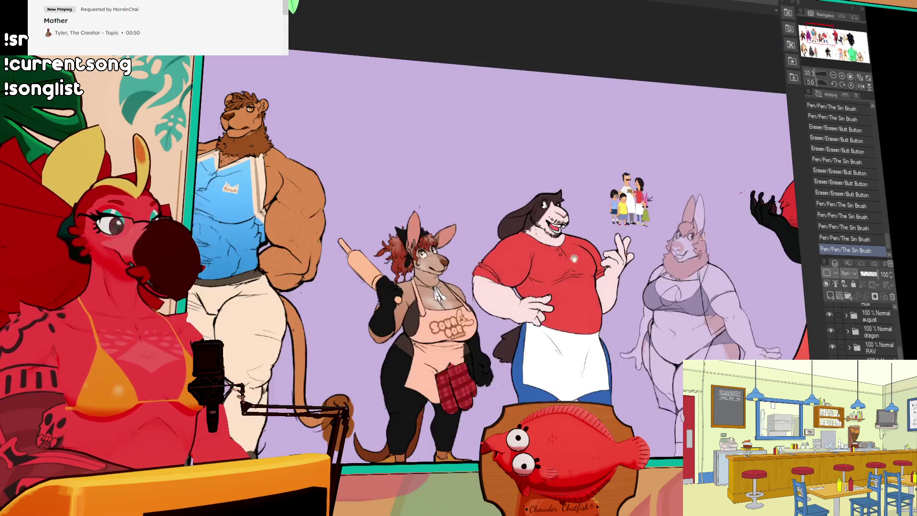
{"action": "scroll", "coordinate": [577, 260], "scroll_direction": "down", "scroll_amount": 3}
- Centre and zoom in on the blank height chart beside the dark panther and EDGAR label
{"action": "mouse_move", "coordinate": [518, 224]}
{"action": "left_mouse_down"}
{"action": "mouse_move", "coordinate": [189, 172]}
{"action": "mouse_move", "coordinate": [67, 172]}
{"action": "left_mouse_up"}
{"action": "scroll", "coordinate": [860, 330], "scroll_direction": "down", "scroll_amount": 3}
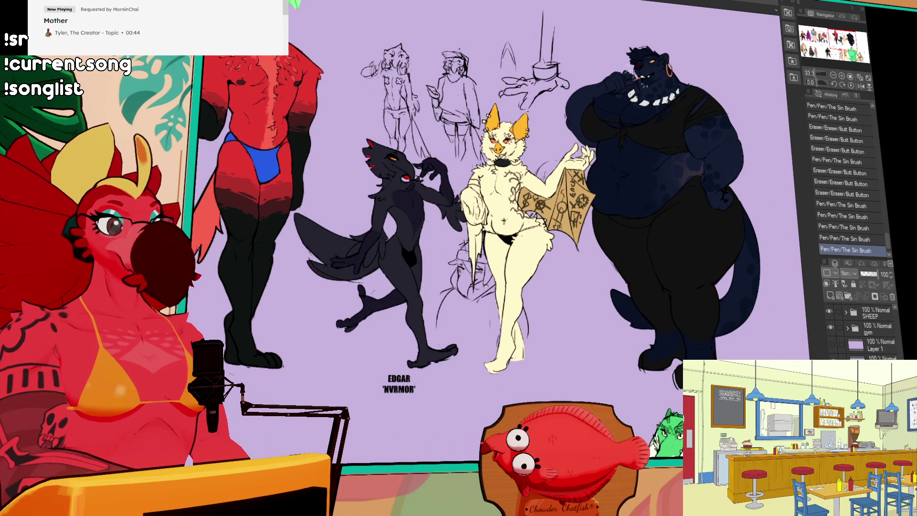
{"action": "scroll", "coordinate": [454, 398], "scroll_direction": "down", "scroll_amount": 5}
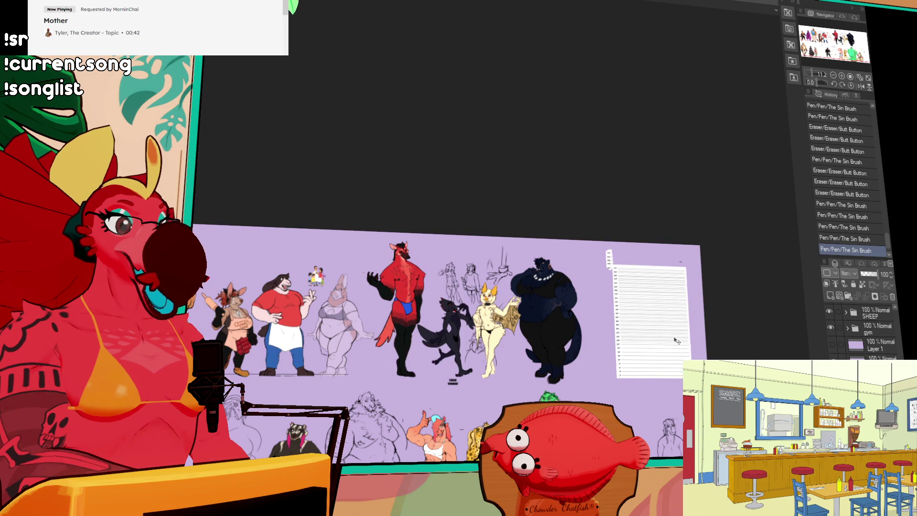
{"action": "scroll", "coordinate": [637, 344], "scroll_direction": "up", "scroll_amount": 8}
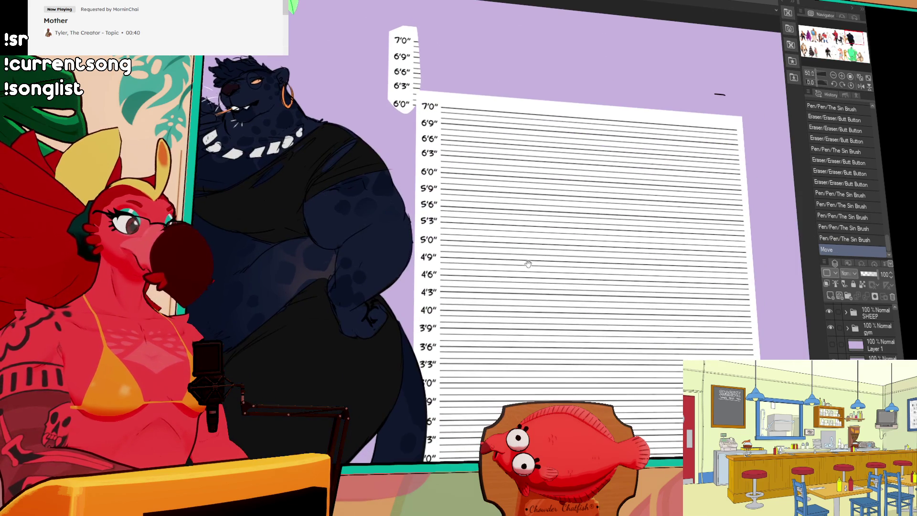
{"action": "left_click_drag", "start_coordinate": [528, 263], "coordinate": [418, 165]}
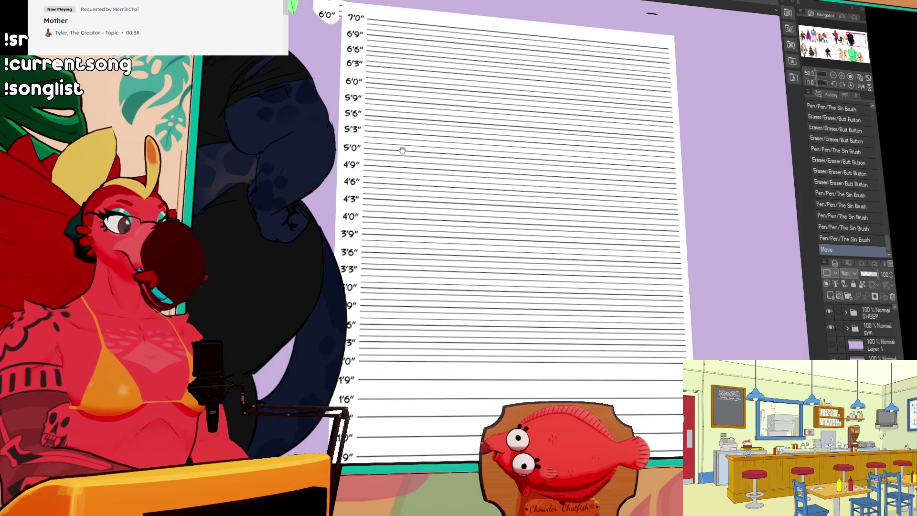
{"action": "mouse_move", "coordinate": [354, 150]}
{"action": "left_mouse_down"}
{"action": "mouse_move", "coordinate": [520, 153]}
{"action": "mouse_move", "coordinate": [700, 235]}
{"action": "mouse_move", "coordinate": [571, 210]}
{"action": "mouse_move", "coordinate": [530, 190]}
{"action": "mouse_move", "coordinate": [536, 172]}
{"action": "left_mouse_up"}
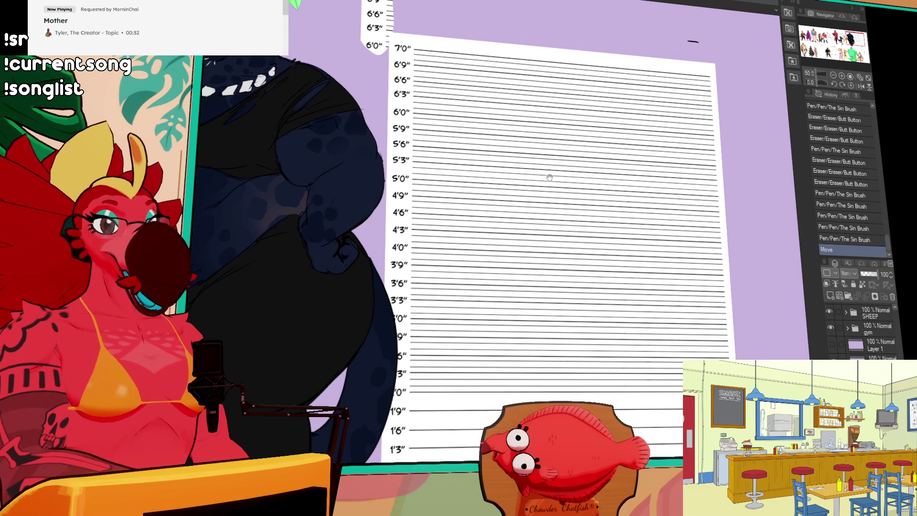
{"action": "scroll", "coordinate": [862, 342], "scroll_direction": "down", "scroll_amount": 3}
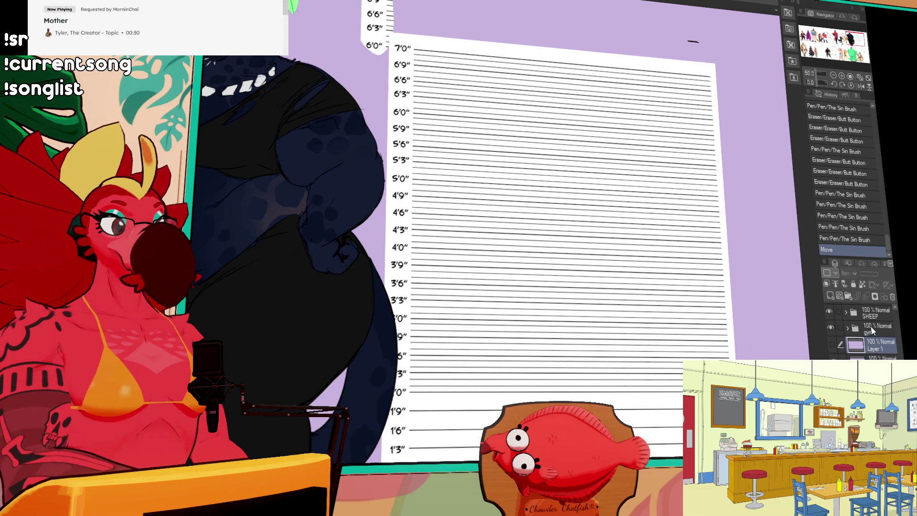
{"action": "scroll", "coordinate": [870, 354], "scroll_direction": "down", "scroll_amount": 2}
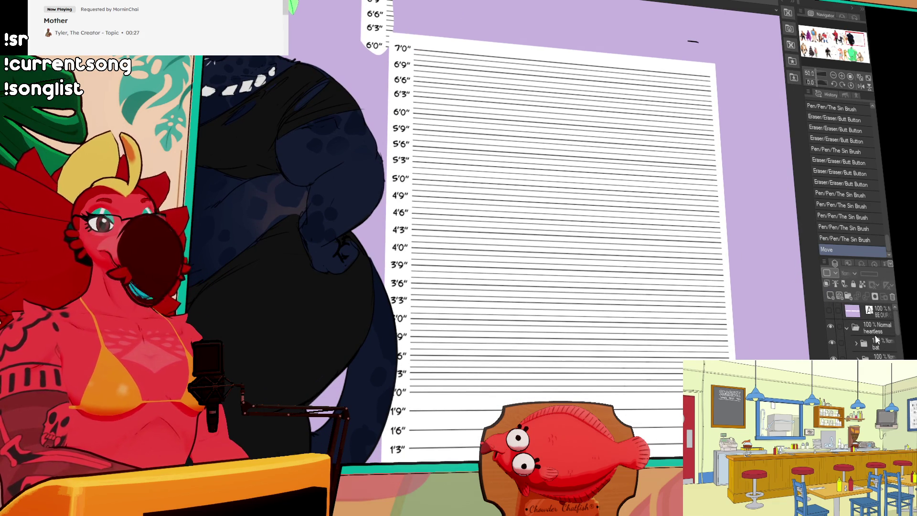
- Above the bat layer, add a new layer folder named 'buck'
{"action": "left_click", "coordinate": [876, 331]}
{"action": "left_click", "coordinate": [876, 347]}
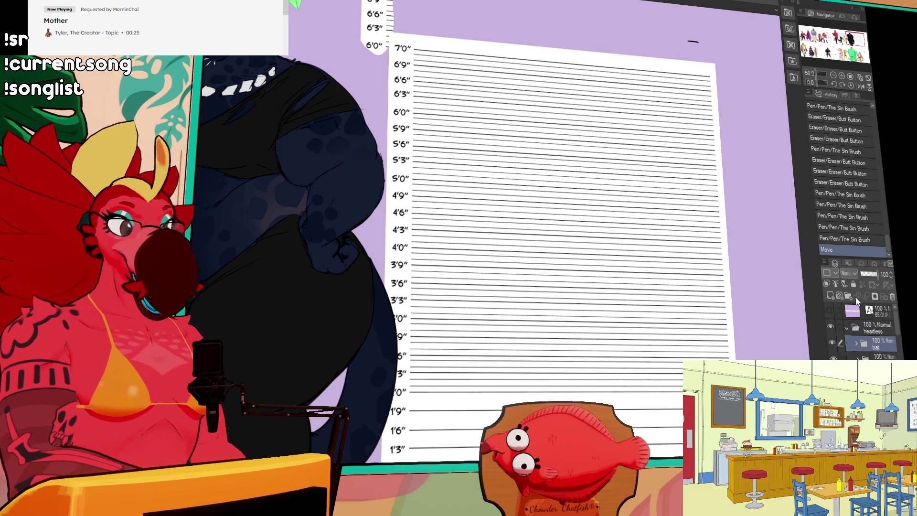
{"action": "left_click", "coordinate": [848, 296]}
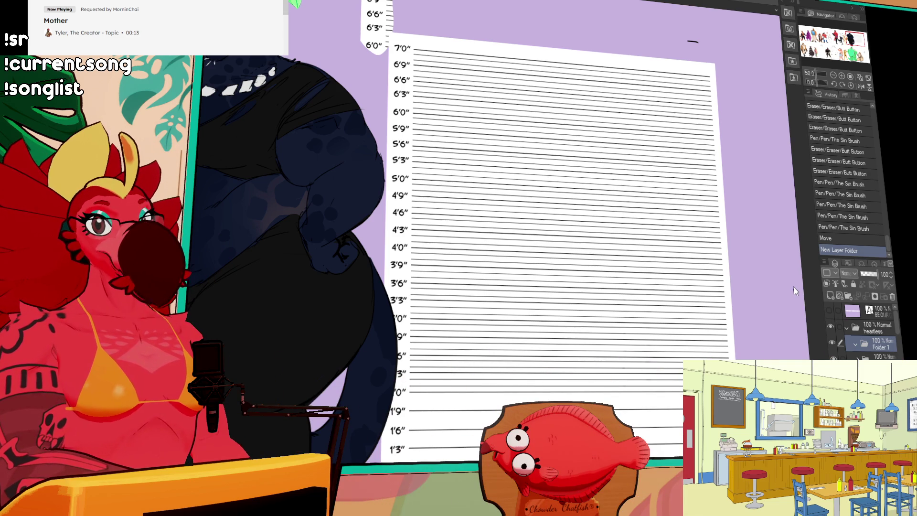
{"action": "type", "text": "buck"}
{"action": "key", "text": "Return"}
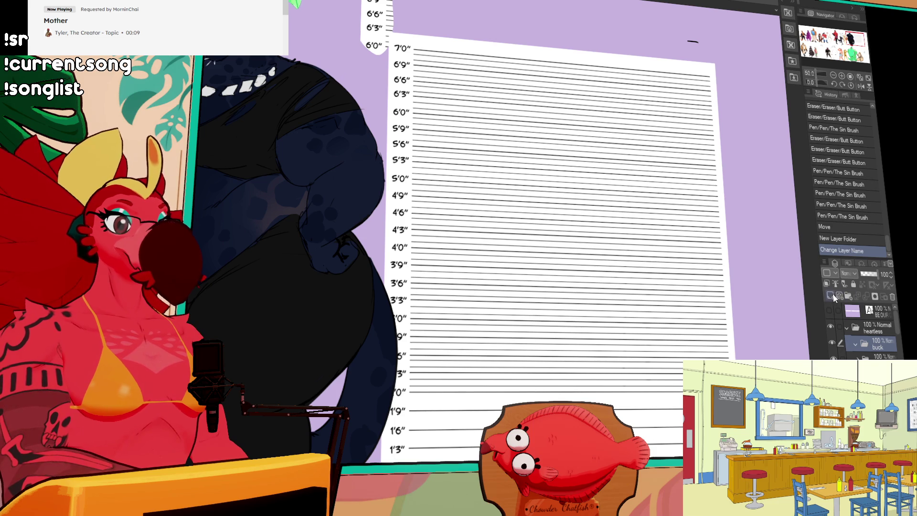
- Add a new raster layer inside the buck folder, undoing a test stroke
{"action": "left_click", "coordinate": [830, 295]}
{"action": "mouse_move", "coordinate": [549, 69]}
{"action": "left_mouse_down"}
{"action": "mouse_move", "coordinate": [521, 96]}
{"action": "mouse_move", "coordinate": [509, 158]}
{"action": "left_mouse_up"}
{"action": "key", "text": "ctrl+z"}
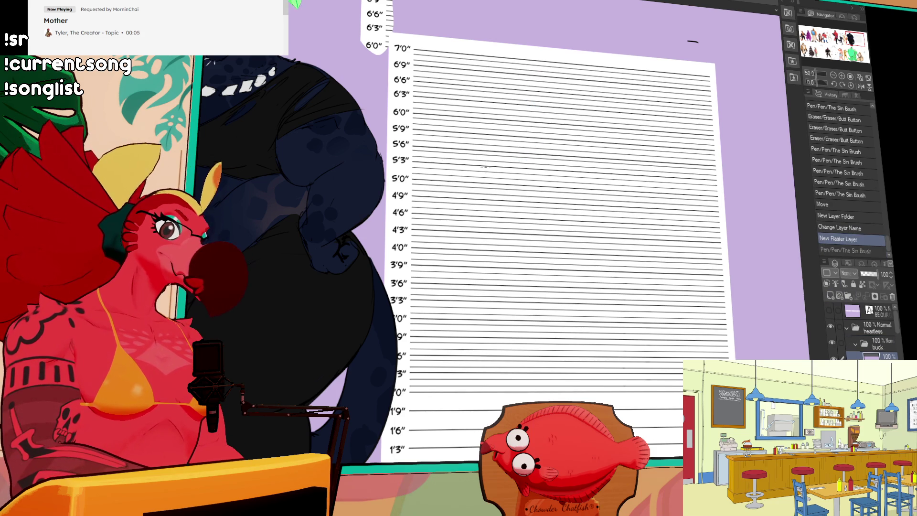
{"action": "mouse_move", "coordinate": [452, 138]}
{"action": "left_mouse_down"}
{"action": "mouse_move", "coordinate": [472, 148]}
{"action": "mouse_move", "coordinate": [447, 134]}
{"action": "mouse_move", "coordinate": [462, 136]}
{"action": "mouse_move", "coordinate": [425, 139]}
{"action": "mouse_move", "coordinate": [432, 174]}
{"action": "left_mouse_up"}
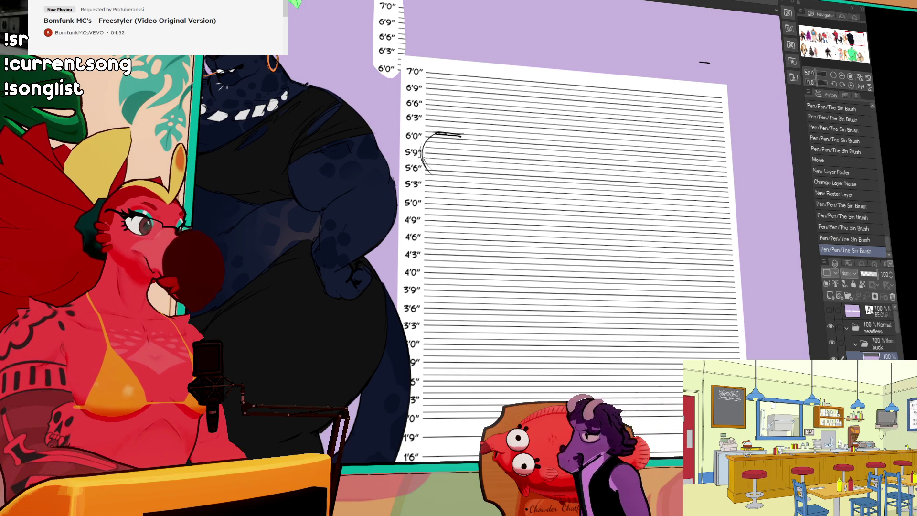
- Draw a head circle at the 6'0" line and erase its rough edges with a smaller eraser
{"action": "left_click_drag", "start_coordinate": [444, 135], "coordinate": [465, 157]}
{"action": "mouse_move", "coordinate": [466, 157]}
{"action": "left_mouse_down"}
{"action": "mouse_move", "coordinate": [422, 153]}
{"action": "mouse_move", "coordinate": [452, 181]}
{"action": "left_mouse_up"}
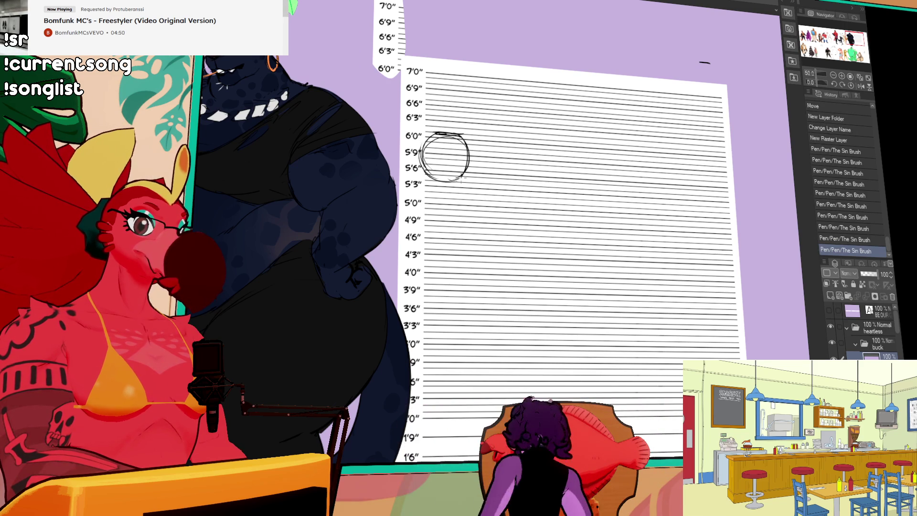
{"action": "mouse_move", "coordinate": [446, 123]}
{"action": "left_mouse_down"}
{"action": "mouse_move", "coordinate": [420, 153]}
{"action": "mouse_move", "coordinate": [470, 160]}
{"action": "left_mouse_up"}
{"action": "key", "text": "e"}
{"action": "left_click", "coordinate": [427, 148]}
{"action": "key", "text": "bracketleft"}
{"action": "key", "text": "bracketleft"}
{"action": "key", "text": "bracketleft"}
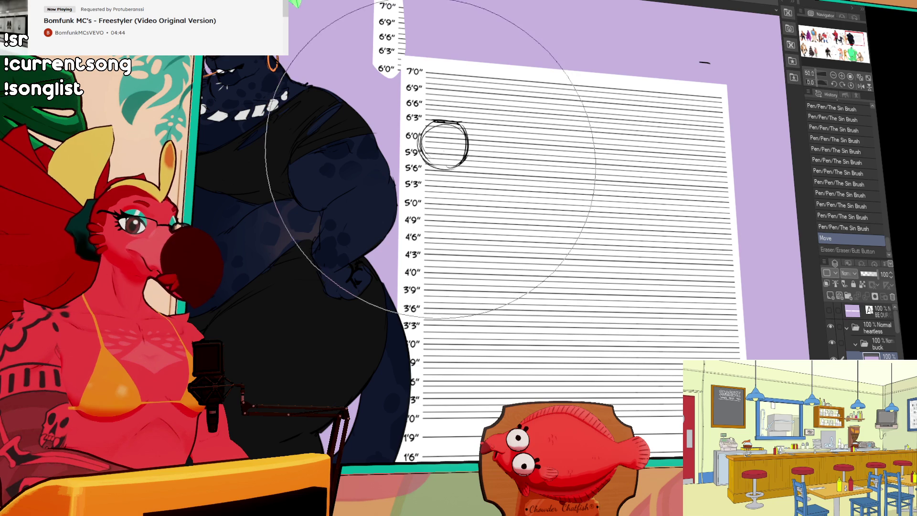
{"action": "key", "text": "bracketleft"}
{"action": "key", "text": "bracketleft"}
{"action": "key", "text": "bracketleft"}
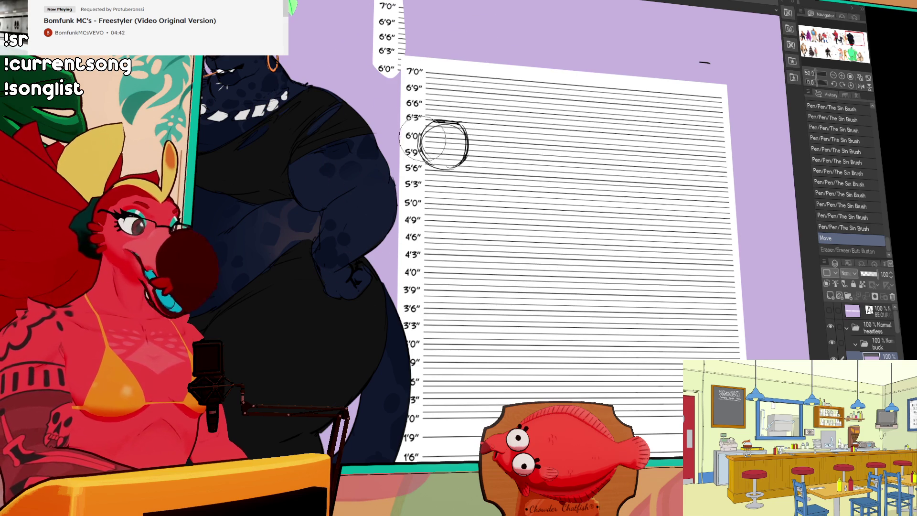
{"action": "left_click", "coordinate": [414, 166]}
{"action": "left_click_drag", "start_coordinate": [411, 162], "coordinate": [423, 170]}
- Redraw and darken the circle's right edge, then hide the height chart layer
{"action": "key", "text": "p"}
{"action": "mouse_move", "coordinate": [421, 143]}
{"action": "left_mouse_down"}
{"action": "mouse_move", "coordinate": [432, 167]}
{"action": "mouse_move", "coordinate": [464, 169]}
{"action": "mouse_move", "coordinate": [470, 157]}
{"action": "left_mouse_up"}
{"action": "mouse_move", "coordinate": [465, 153]}
{"action": "left_mouse_down"}
{"action": "mouse_move", "coordinate": [477, 165]}
{"action": "mouse_move", "coordinate": [469, 162]}
{"action": "left_mouse_up"}
{"action": "mouse_move", "coordinate": [465, 129]}
{"action": "left_mouse_down"}
{"action": "mouse_move", "coordinate": [470, 144]}
{"action": "mouse_move", "coordinate": [500, 120]}
{"action": "left_mouse_up"}
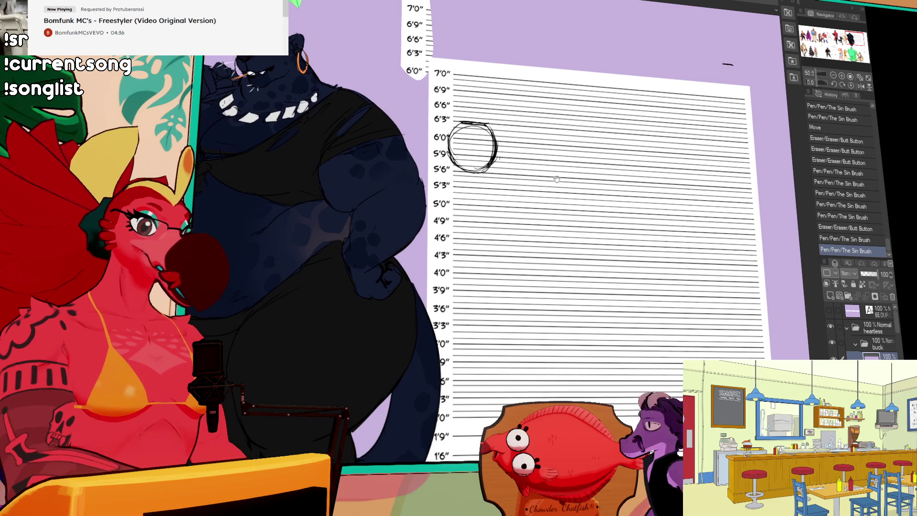
{"action": "mouse_move", "coordinate": [620, 127]}
{"action": "left_mouse_down"}
{"action": "mouse_move", "coordinate": [644, 96]}
{"action": "mouse_move", "coordinate": [641, 78]}
{"action": "left_mouse_up"}
{"action": "mouse_move", "coordinate": [507, 100]}
{"action": "left_mouse_down"}
{"action": "mouse_move", "coordinate": [509, 131]}
{"action": "mouse_move", "coordinate": [510, 120]}
{"action": "mouse_move", "coordinate": [499, 138]}
{"action": "left_mouse_up"}
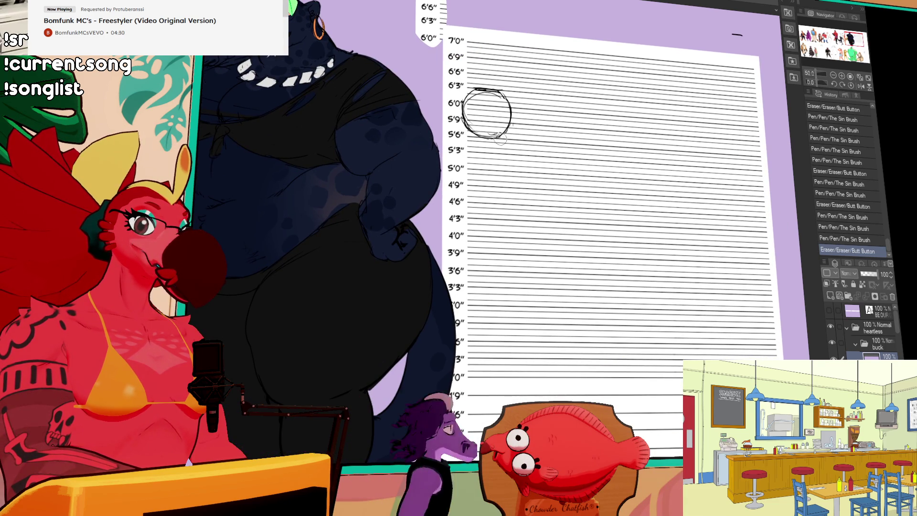
{"action": "left_click_drag", "start_coordinate": [507, 98], "coordinate": [512, 134]}
{"action": "mouse_move", "coordinate": [668, 99]}
{"action": "left_mouse_down"}
{"action": "mouse_move", "coordinate": [700, 142]}
{"action": "mouse_move", "coordinate": [687, 151]}
{"action": "left_mouse_up"}
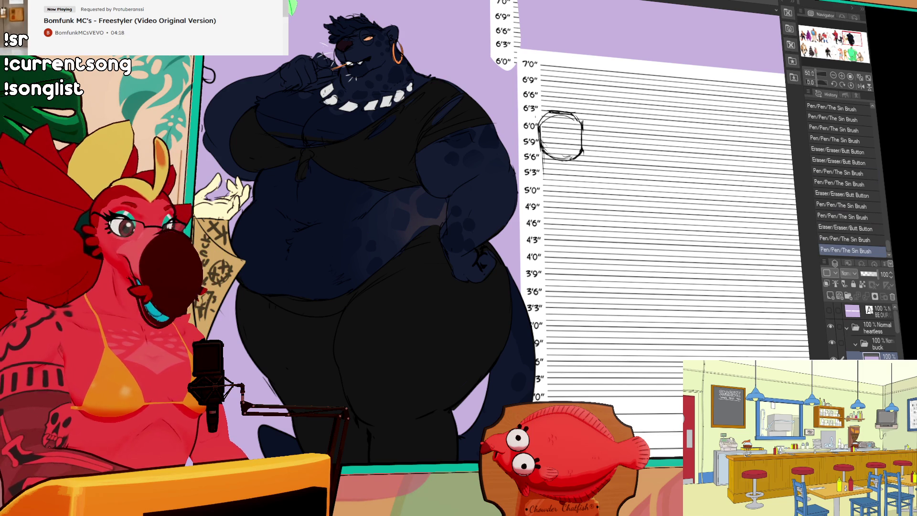
{"action": "scroll", "coordinate": [860, 330], "scroll_direction": "down", "scroll_amount": 3}
{"action": "scroll", "coordinate": [859, 329], "scroll_direction": "down", "scroll_amount": 3}
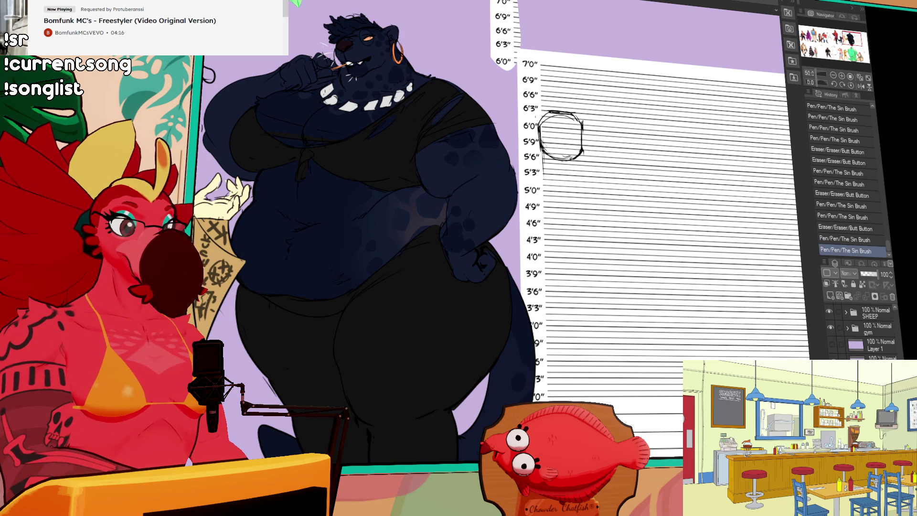
{"action": "scroll", "coordinate": [478, 215], "scroll_direction": "down", "scroll_amount": 5}
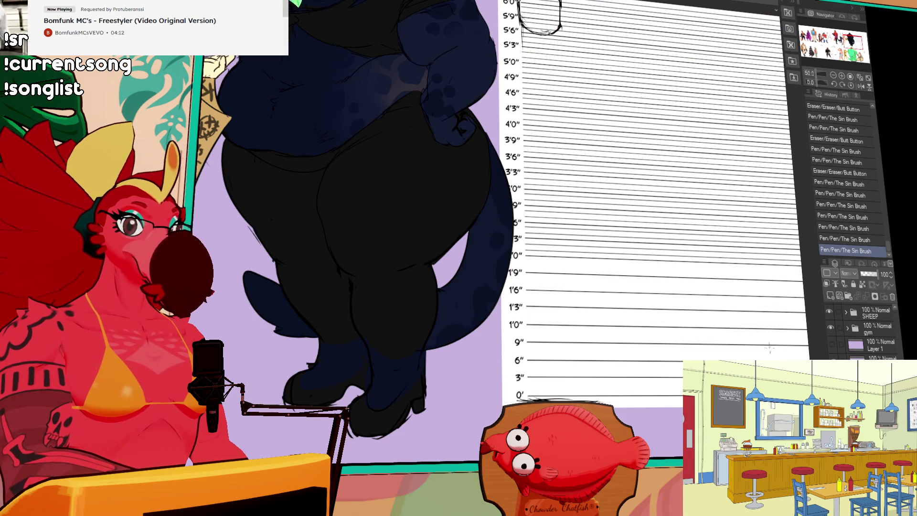
{"action": "left_click", "coordinate": [830, 363]}
- Shift the head circle right and zoom to 66.7% to frame it
{"action": "scroll", "coordinate": [477, 214], "scroll_direction": "up", "scroll_amount": 3}
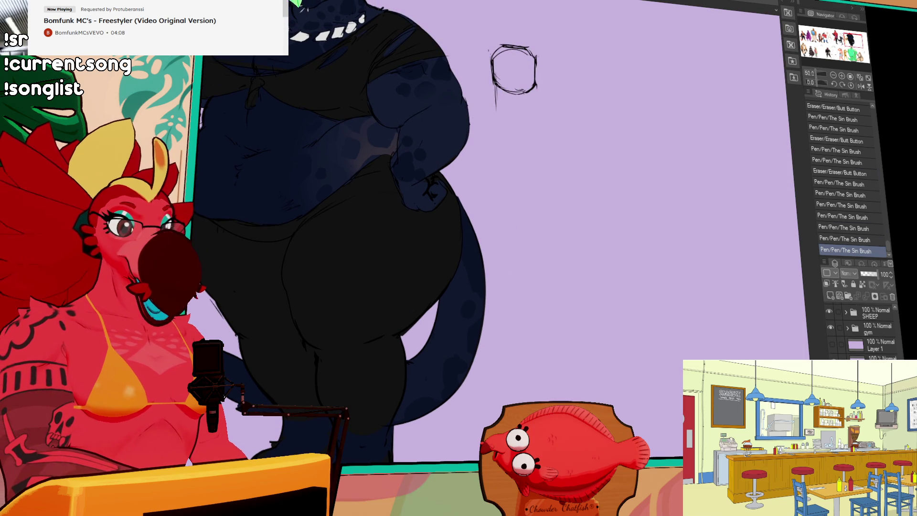
{"action": "scroll", "coordinate": [902, 352], "scroll_direction": "up", "scroll_amount": 3}
{"action": "left_click_drag", "start_coordinate": [621, 325], "coordinate": [721, 334]}
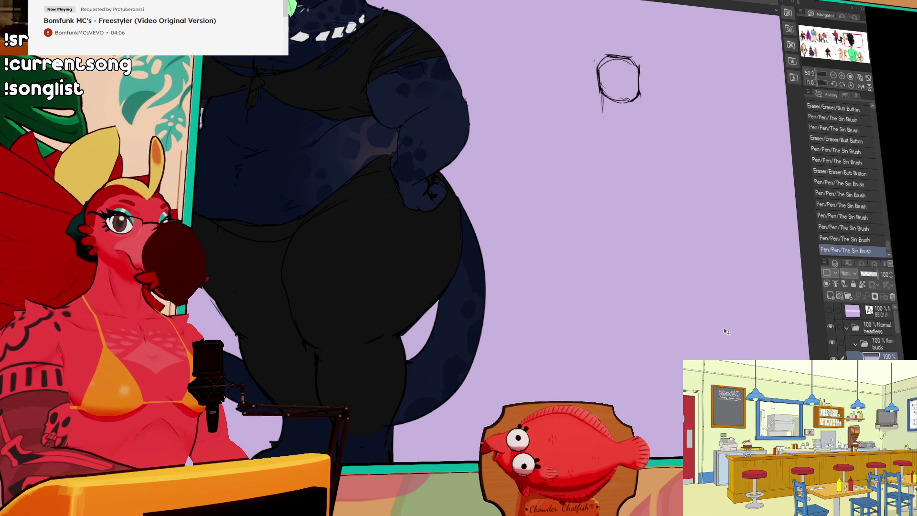
{"action": "left_click_drag", "start_coordinate": [617, 290], "coordinate": [546, 260]}
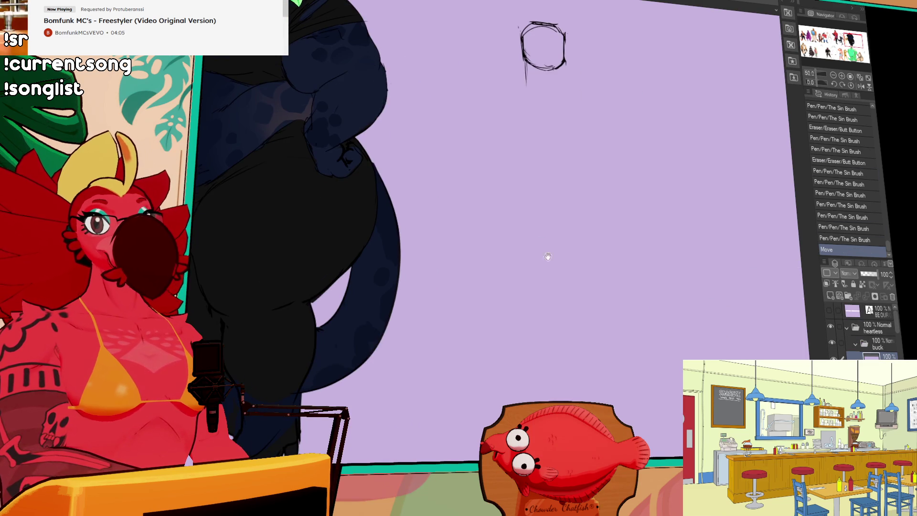
{"action": "left_click", "coordinate": [842, 76]}
{"action": "left_click_drag", "start_coordinate": [573, 76], "coordinate": [645, 140]}
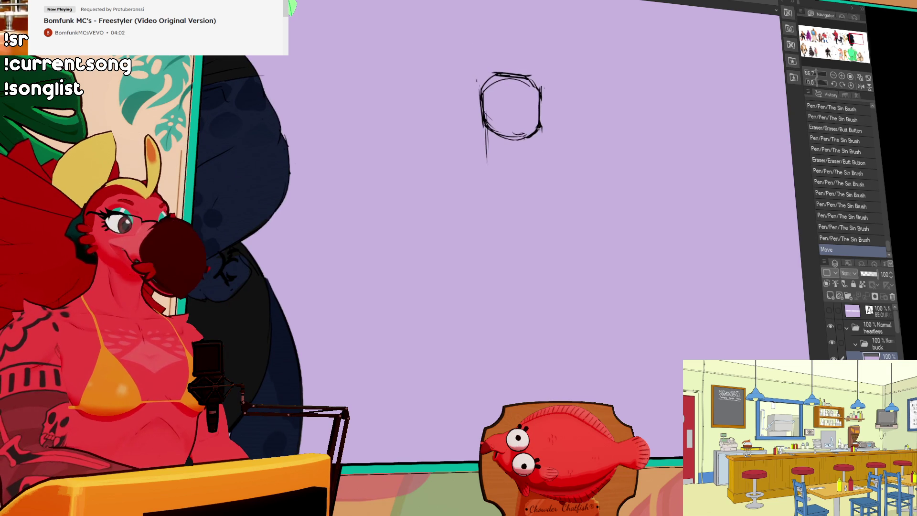
- Draw the neck lines under the head and the left and right shoulder slopes
{"action": "left_click_drag", "start_coordinate": [536, 131], "coordinate": [537, 161]}
{"action": "left_click_drag", "start_coordinate": [487, 128], "coordinate": [487, 160]}
{"action": "key", "text": "ctrl+z"}
{"action": "left_click_drag", "start_coordinate": [484, 122], "coordinate": [488, 174]}
{"action": "left_click_drag", "start_coordinate": [537, 131], "coordinate": [541, 175]}
{"action": "mouse_move", "coordinate": [483, 148]}
{"action": "left_mouse_down"}
{"action": "mouse_move", "coordinate": [485, 165]}
{"action": "mouse_move", "coordinate": [429, 193]}
{"action": "left_mouse_up"}
{"action": "mouse_move", "coordinate": [628, 164]}
{"action": "left_mouse_down"}
{"action": "mouse_move", "coordinate": [475, 147]}
{"action": "mouse_move", "coordinate": [587, 150]}
{"action": "left_mouse_up"}
{"action": "left_click_drag", "start_coordinate": [496, 139], "coordinate": [556, 186]}
{"action": "key", "text": "ctrl+z"}
- Add a centre line and two eyes to the face
{"action": "mouse_move", "coordinate": [473, 67]}
{"action": "left_mouse_down"}
{"action": "mouse_move", "coordinate": [475, 119]}
{"action": "mouse_move", "coordinate": [451, 93]}
{"action": "mouse_move", "coordinate": [493, 91]}
{"action": "left_mouse_up"}
{"action": "left_click_drag", "start_coordinate": [484, 96], "coordinate": [487, 100]}
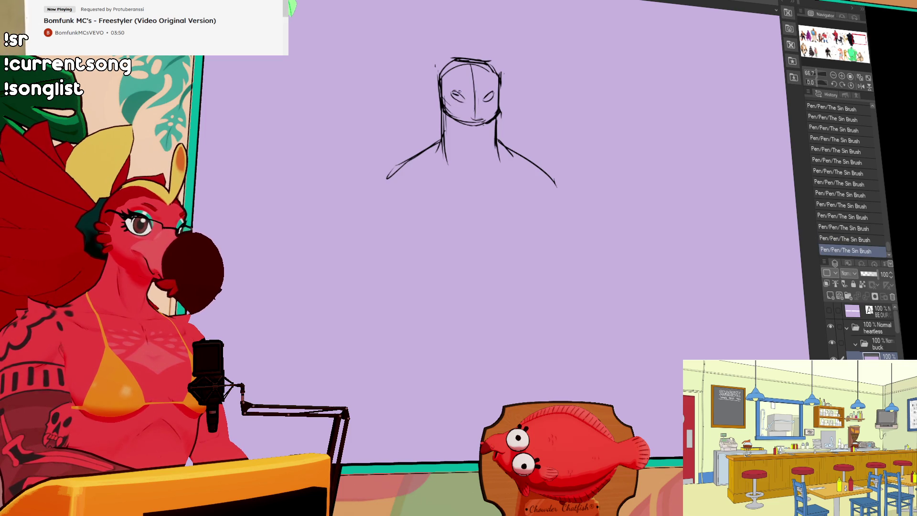
{"action": "left_click_drag", "start_coordinate": [452, 95], "coordinate": [461, 95]}
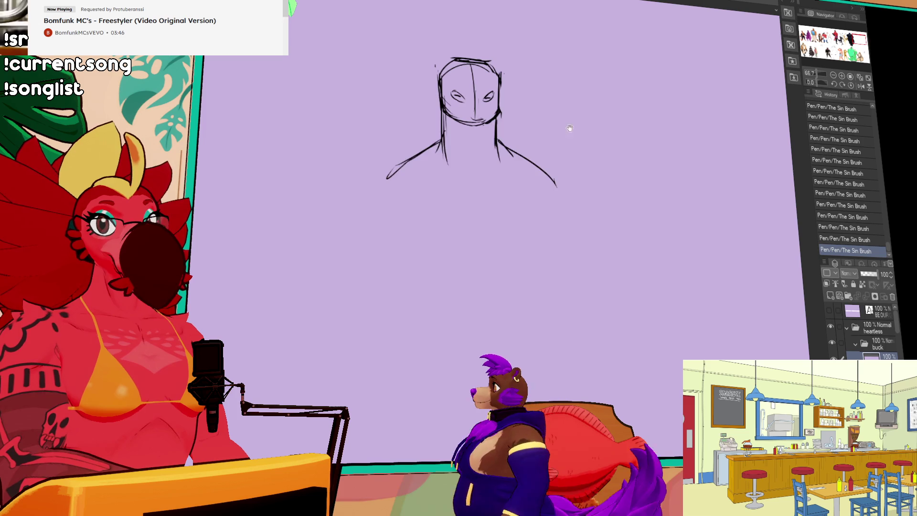
- Redraw the shoulder line longer and add long lines across the broad shoulders
{"action": "left_click_drag", "start_coordinate": [638, 148], "coordinate": [609, 152]}
{"action": "left_click_drag", "start_coordinate": [380, 144], "coordinate": [364, 156]}
{"action": "mouse_move", "coordinate": [401, 132]}
{"action": "left_mouse_down"}
{"action": "mouse_move", "coordinate": [374, 153]}
{"action": "mouse_move", "coordinate": [471, 158]}
{"action": "left_mouse_up"}
{"action": "left_click_drag", "start_coordinate": [322, 164], "coordinate": [507, 151]}
{"action": "left_click_drag", "start_coordinate": [375, 156], "coordinate": [549, 154]}
{"action": "left_click_drag", "start_coordinate": [334, 194], "coordinate": [336, 223]}
- Draw both sides of the tapering torso down from the shoulders
{"action": "left_click_drag", "start_coordinate": [529, 171], "coordinate": [528, 210]}
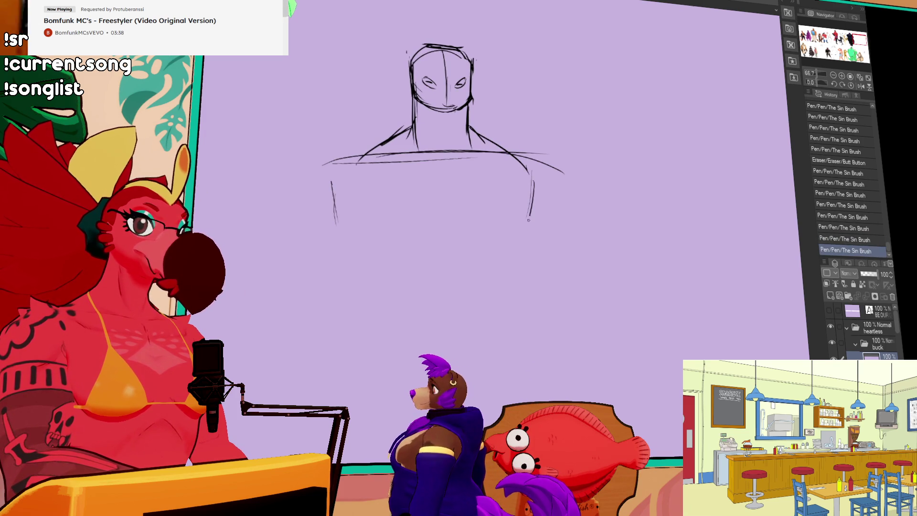
{"action": "left_click_drag", "start_coordinate": [530, 167], "coordinate": [501, 298]}
{"action": "left_click_drag", "start_coordinate": [358, 165], "coordinate": [351, 238]}
{"action": "key", "text": "ctrl+z"}
{"action": "mouse_move", "coordinate": [385, 194]}
{"action": "left_mouse_down"}
{"action": "mouse_move", "coordinate": [360, 188]}
{"action": "mouse_move", "coordinate": [327, 224]}
{"action": "mouse_move", "coordinate": [330, 246]}
{"action": "left_mouse_up"}
{"action": "mouse_move", "coordinate": [324, 199]}
{"action": "left_mouse_down"}
{"action": "mouse_move", "coordinate": [371, 310]}
{"action": "mouse_move", "coordinate": [346, 260]}
{"action": "mouse_move", "coordinate": [370, 286]}
{"action": "mouse_move", "coordinate": [359, 242]}
{"action": "mouse_move", "coordinate": [386, 314]}
{"action": "left_mouse_up"}
{"action": "left_click_drag", "start_coordinate": [334, 222], "coordinate": [389, 316]}
{"action": "mouse_move", "coordinate": [384, 312]}
{"action": "left_mouse_down"}
{"action": "mouse_move", "coordinate": [344, 260]}
{"action": "mouse_move", "coordinate": [368, 271]}
{"action": "left_mouse_up"}
{"action": "left_click_drag", "start_coordinate": [336, 231], "coordinate": [395, 316]}
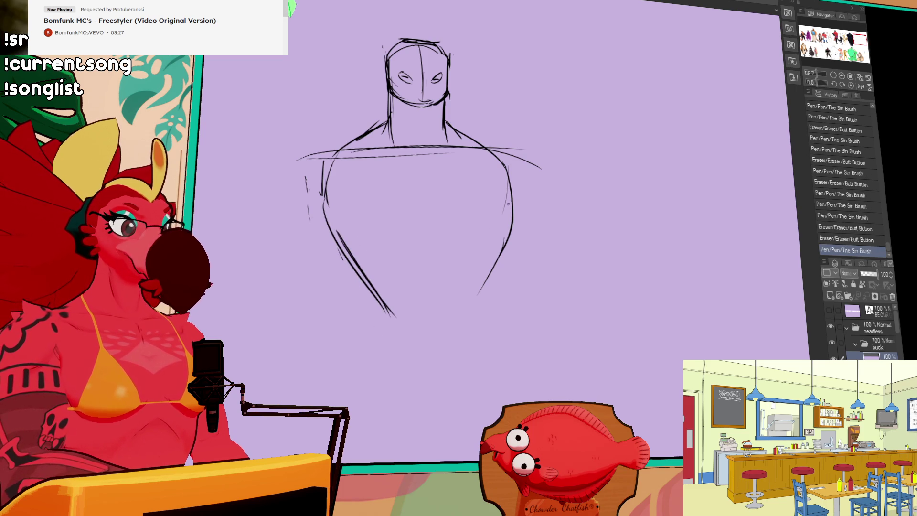
{"action": "left_click_drag", "start_coordinate": [508, 210], "coordinate": [478, 299]}
{"action": "mouse_move", "coordinate": [502, 228]}
{"action": "left_mouse_down"}
{"action": "mouse_move", "coordinate": [491, 276]}
{"action": "mouse_move", "coordinate": [463, 317]}
{"action": "left_mouse_up"}
{"action": "left_click_drag", "start_coordinate": [507, 200], "coordinate": [462, 327]}
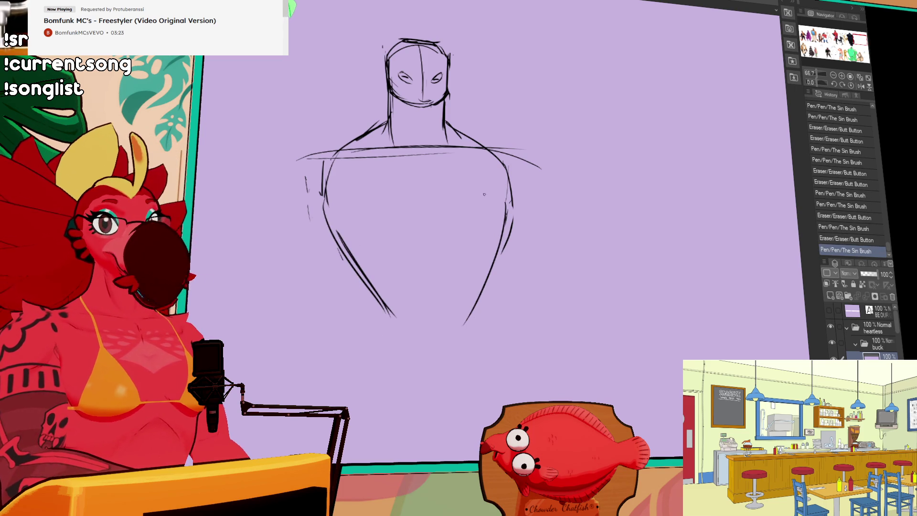
- Clean up and redraw the left and right body contours
{"action": "left_click_drag", "start_coordinate": [586, 179], "coordinate": [588, 159]}
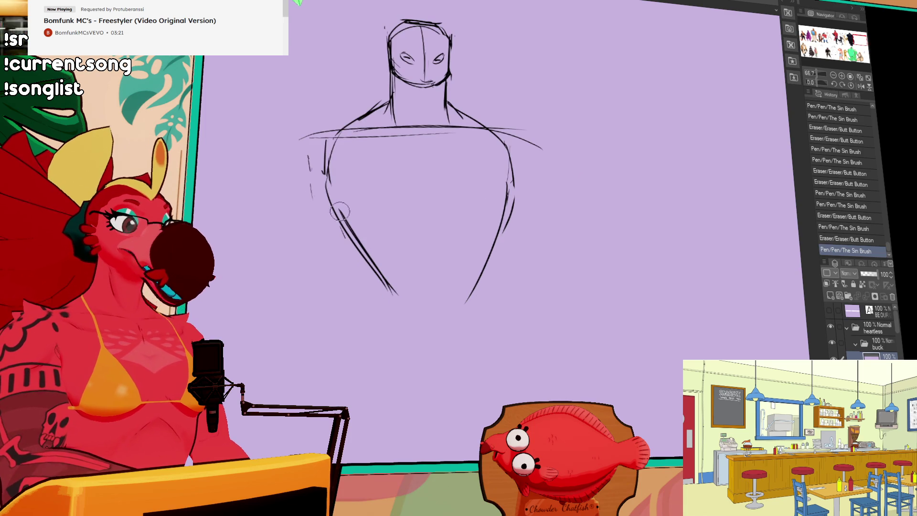
{"action": "left_click_drag", "start_coordinate": [343, 217], "coordinate": [394, 293]}
{"action": "key", "text": "ctrl+z"}
{"action": "left_click_drag", "start_coordinate": [327, 187], "coordinate": [382, 285]}
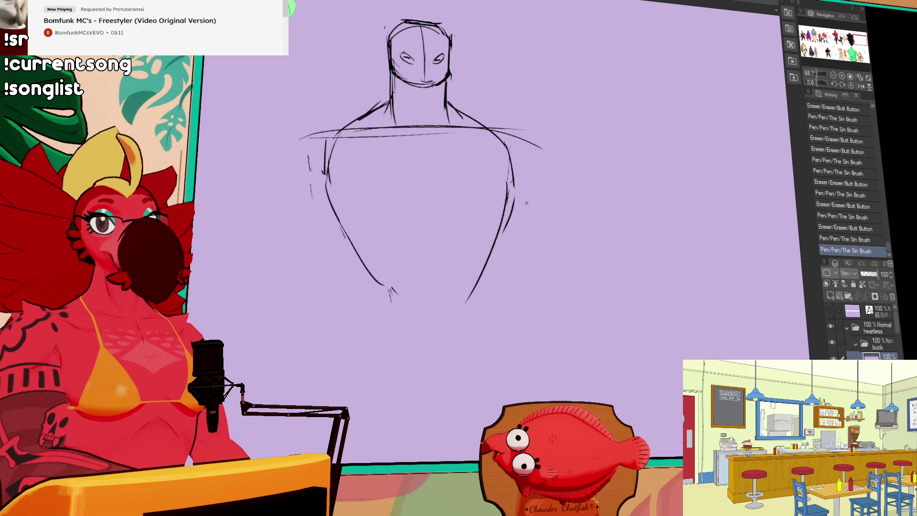
{"action": "key", "text": "ctrl+z"}
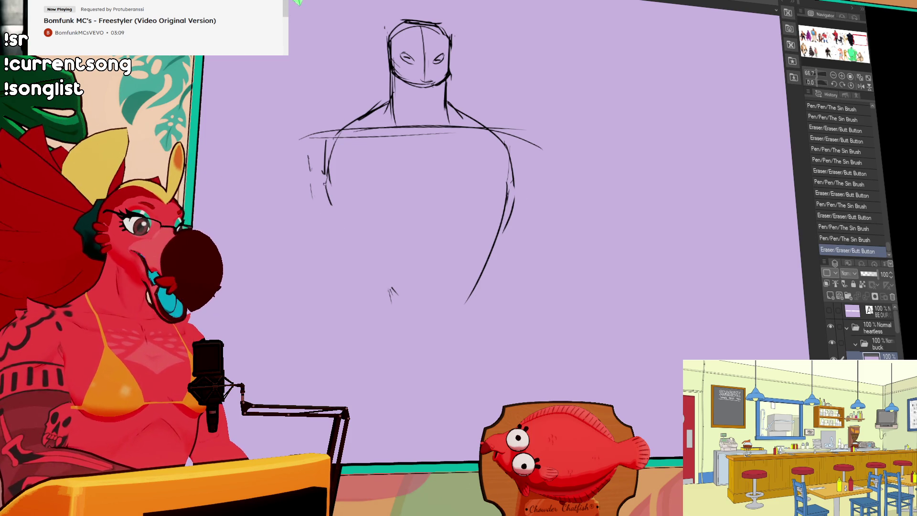
{"action": "left_click_drag", "start_coordinate": [345, 230], "coordinate": [384, 289]}
{"action": "left_click_drag", "start_coordinate": [475, 252], "coordinate": [510, 212]}
{"action": "left_click_drag", "start_coordinate": [507, 177], "coordinate": [478, 277]}
- Sketch the rough legs below the torso
{"action": "left_click_drag", "start_coordinate": [380, 269], "coordinate": [373, 350]}
{"action": "left_click_drag", "start_coordinate": [377, 301], "coordinate": [362, 373]}
{"action": "left_click_drag", "start_coordinate": [395, 312], "coordinate": [427, 360]}
{"action": "left_click_drag", "start_coordinate": [485, 311], "coordinate": [447, 339]}
- Start the left and right ears beside the head
{"action": "scroll", "coordinate": [420, 210], "scroll_direction": "up", "scroll_amount": 2}
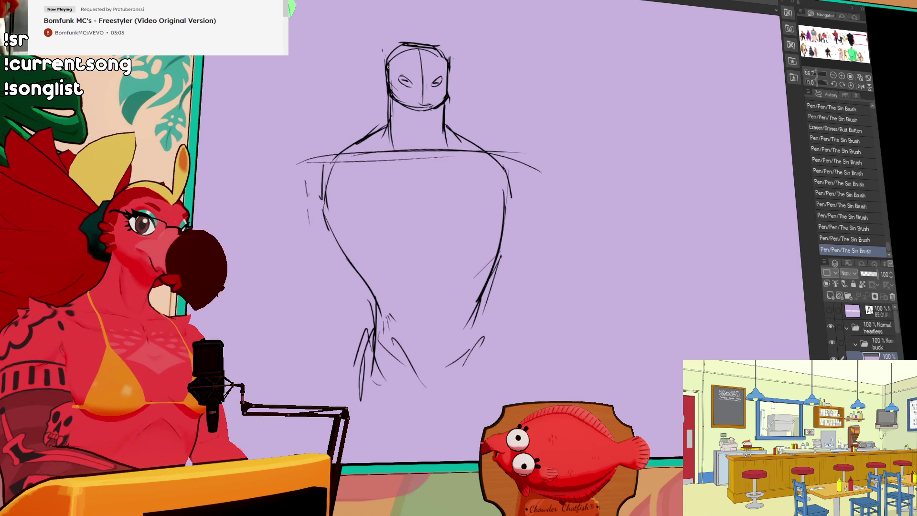
{"action": "mouse_move", "coordinate": [393, 48]}
{"action": "left_mouse_down"}
{"action": "mouse_move", "coordinate": [362, 36]}
{"action": "mouse_move", "coordinate": [375, 68]}
{"action": "left_mouse_up"}
{"action": "mouse_move", "coordinate": [447, 47]}
{"action": "left_mouse_down"}
{"action": "mouse_move", "coordinate": [459, 40]}
{"action": "mouse_move", "coordinate": [482, 69]}
{"action": "mouse_move", "coordinate": [458, 71]}
{"action": "mouse_move", "coordinate": [480, 35]}
{"action": "left_mouse_up"}
{"action": "key", "text": "ctrl+z"}
{"action": "key", "text": "ctrl+z"}
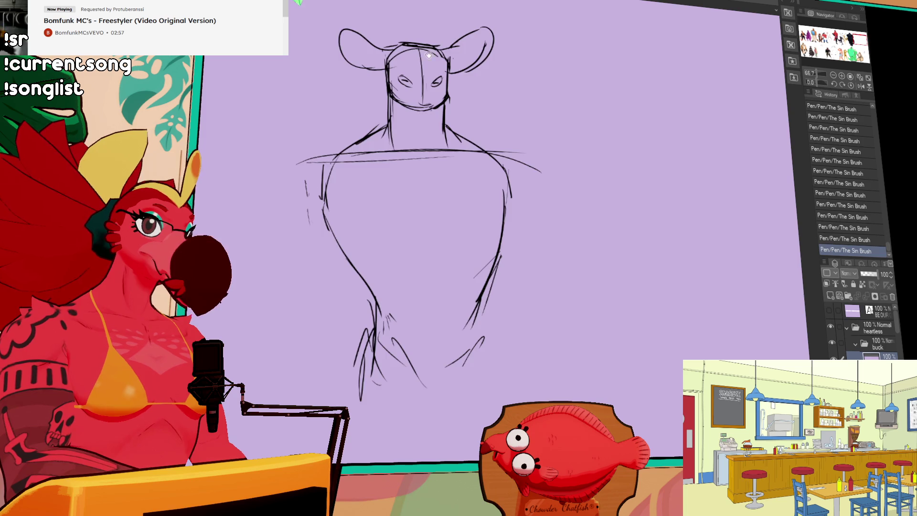
- Redraw the right ear smaller and sketch tall horns above the head
{"action": "scroll", "coordinate": [431, 50], "scroll_direction": "up", "scroll_amount": 3}
{"action": "left_click_drag", "start_coordinate": [491, 86], "coordinate": [470, 125]}
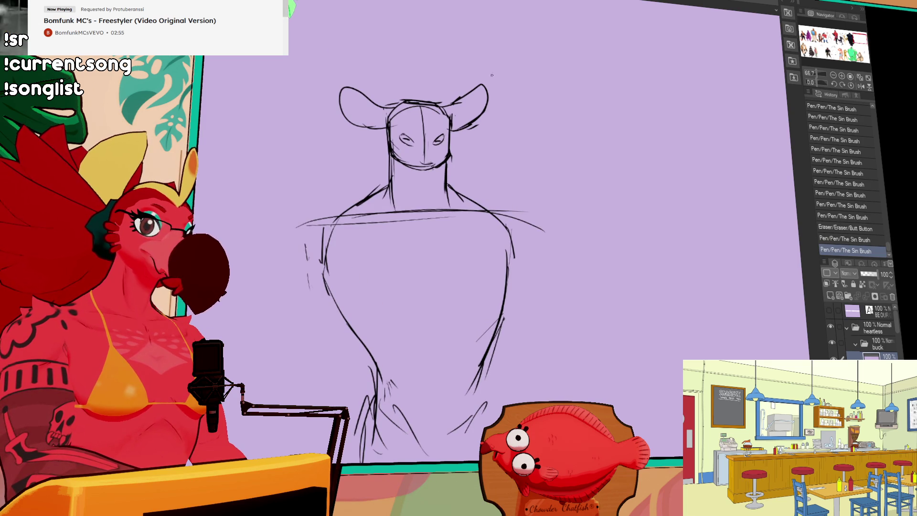
{"action": "left_click_drag", "start_coordinate": [409, 108], "coordinate": [352, 21]}
{"action": "left_click_drag", "start_coordinate": [348, 7], "coordinate": [350, 45]}
{"action": "mouse_move", "coordinate": [439, 106]}
{"action": "left_mouse_down"}
{"action": "mouse_move", "coordinate": [410, 38]}
{"action": "mouse_move", "coordinate": [413, 11]}
{"action": "left_mouse_up"}
- Add a torso centre line, a left chest curve and right-side body lines
{"action": "scroll", "coordinate": [449, 229], "scroll_direction": "down", "scroll_amount": 3}
{"action": "left_click_drag", "start_coordinate": [444, 193], "coordinate": [445, 243]}
{"action": "mouse_move", "coordinate": [361, 238]}
{"action": "left_mouse_down"}
{"action": "mouse_move", "coordinate": [413, 272]}
{"action": "mouse_move", "coordinate": [378, 259]}
{"action": "left_mouse_up"}
{"action": "left_click_drag", "start_coordinate": [521, 206], "coordinate": [510, 264]}
{"action": "left_click_drag", "start_coordinate": [520, 229], "coordinate": [490, 312]}
{"action": "key", "text": "ctrl+z"}
{"action": "key", "text": "ctrl+z"}
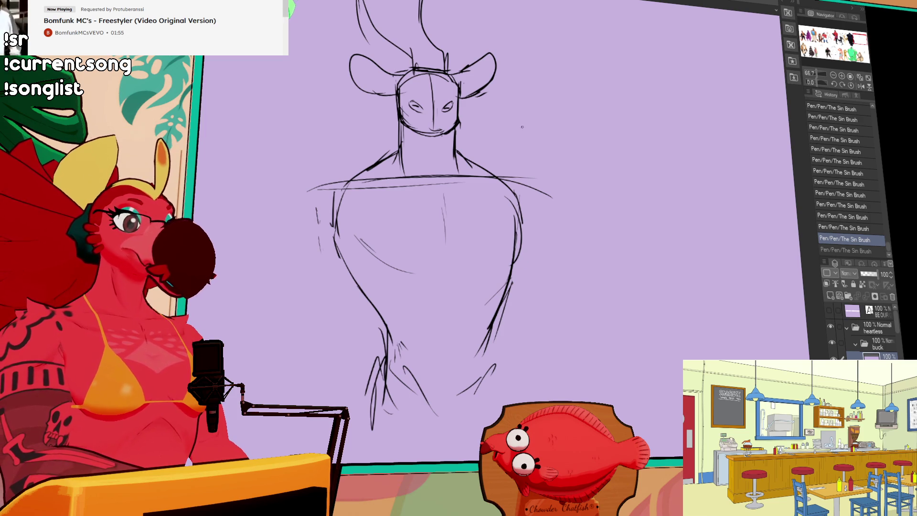
- Redraw the left shoulder curve and extend the right arm into a longer contour
{"action": "left_click_drag", "start_coordinate": [403, 213], "coordinate": [421, 197]}
{"action": "left_click_drag", "start_coordinate": [377, 159], "coordinate": [314, 223]}
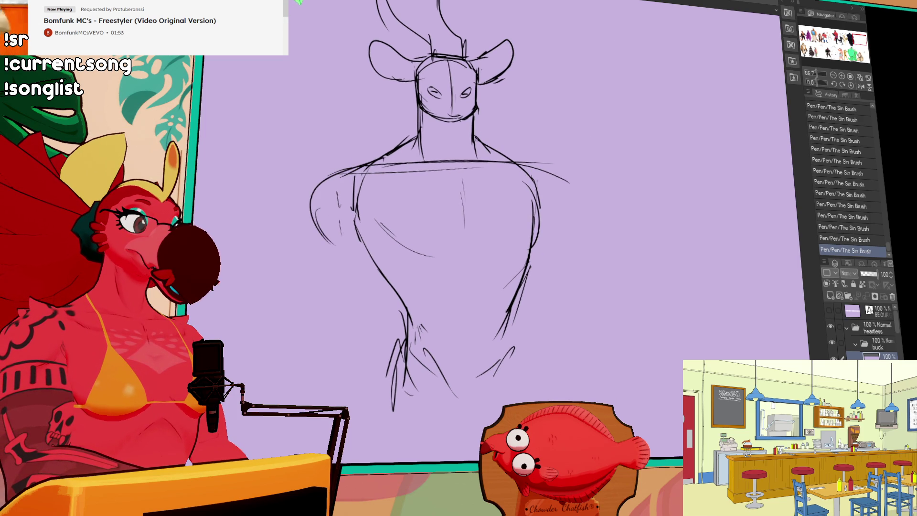
{"action": "mouse_move", "coordinate": [356, 168]}
{"action": "left_mouse_down"}
{"action": "mouse_move", "coordinate": [337, 224]}
{"action": "mouse_move", "coordinate": [315, 210]}
{"action": "mouse_move", "coordinate": [356, 248]}
{"action": "mouse_move", "coordinate": [332, 201]}
{"action": "mouse_move", "coordinate": [331, 215]}
{"action": "left_mouse_up"}
{"action": "mouse_move", "coordinate": [523, 168]}
{"action": "left_mouse_down"}
{"action": "mouse_move", "coordinate": [551, 211]}
{"action": "mouse_move", "coordinate": [540, 220]}
{"action": "left_mouse_up"}
{"action": "mouse_move", "coordinate": [537, 187]}
{"action": "left_mouse_down"}
{"action": "mouse_move", "coordinate": [532, 241]}
{"action": "mouse_move", "coordinate": [533, 199]}
{"action": "mouse_move", "coordinate": [521, 245]}
{"action": "left_mouse_up"}
{"action": "left_click_drag", "start_coordinate": [530, 186], "coordinate": [531, 224]}
{"action": "mouse_move", "coordinate": [520, 179]}
{"action": "left_mouse_down"}
{"action": "mouse_move", "coordinate": [525, 244]}
{"action": "mouse_move", "coordinate": [516, 248]}
{"action": "left_mouse_up"}
- Redraw the inner chest and torso lines, lengthening the pec line across the chest
{"action": "left_click_drag", "start_coordinate": [377, 220], "coordinate": [399, 246]}
{"action": "left_click_drag", "start_coordinate": [410, 251], "coordinate": [425, 256]}
{"action": "left_click_drag", "start_coordinate": [377, 225], "coordinate": [427, 260]}
{"action": "mouse_move", "coordinate": [403, 241]}
{"action": "left_mouse_down"}
{"action": "mouse_move", "coordinate": [435, 255]}
{"action": "mouse_move", "coordinate": [417, 256]}
{"action": "mouse_move", "coordinate": [452, 244]}
{"action": "mouse_move", "coordinate": [447, 260]}
{"action": "mouse_move", "coordinate": [463, 238]}
{"action": "mouse_move", "coordinate": [494, 240]}
{"action": "left_mouse_up"}
{"action": "mouse_move", "coordinate": [401, 296]}
{"action": "left_mouse_down"}
{"action": "mouse_move", "coordinate": [365, 243]}
{"action": "mouse_move", "coordinate": [394, 299]}
{"action": "mouse_move", "coordinate": [393, 344]}
{"action": "mouse_move", "coordinate": [396, 308]}
{"action": "mouse_move", "coordinate": [389, 345]}
{"action": "left_mouse_up"}
- Rework the lower torso and ab lines, undoing a stray long stroke
{"action": "left_click_drag", "start_coordinate": [525, 309], "coordinate": [521, 330]}
{"action": "mouse_move", "coordinate": [516, 292]}
{"action": "left_mouse_down"}
{"action": "mouse_move", "coordinate": [497, 353]}
{"action": "mouse_move", "coordinate": [522, 337]}
{"action": "mouse_move", "coordinate": [520, 351]}
{"action": "left_mouse_up"}
{"action": "left_click_drag", "start_coordinate": [519, 348], "coordinate": [506, 363]}
{"action": "left_click_drag", "start_coordinate": [424, 351], "coordinate": [451, 378]}
{"action": "left_click_drag", "start_coordinate": [497, 332], "coordinate": [493, 340]}
{"action": "left_click_drag", "start_coordinate": [476, 278], "coordinate": [473, 382]}
{"action": "key", "text": "ctrl+z"}
- Add a short chest stroke and draw a long line down the left torso side
{"action": "left_click_drag", "start_coordinate": [419, 282], "coordinate": [409, 298]}
{"action": "left_click_drag", "start_coordinate": [340, 223], "coordinate": [384, 296]}
{"action": "left_click_drag", "start_coordinate": [463, 220], "coordinate": [469, 204]}
{"action": "left_click_drag", "start_coordinate": [358, 190], "coordinate": [354, 330]}
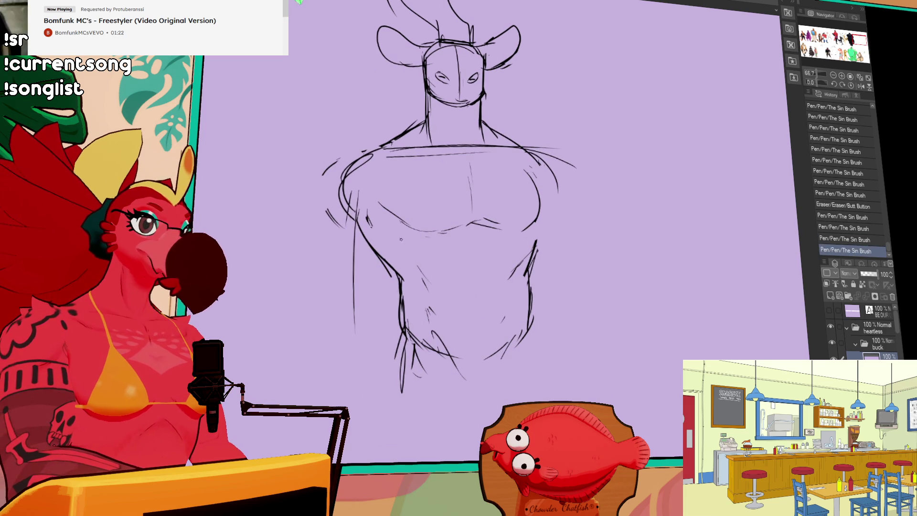
- Add mouth and chin detail, redraw the neck stroke, and sketch marks beside the head
{"action": "mouse_move", "coordinate": [496, 71]}
{"action": "left_mouse_down"}
{"action": "mouse_move", "coordinate": [487, 142]}
{"action": "mouse_move", "coordinate": [523, 180]}
{"action": "left_mouse_up"}
{"action": "mouse_move", "coordinate": [461, 167]}
{"action": "left_mouse_down"}
{"action": "mouse_move", "coordinate": [476, 162]}
{"action": "mouse_move", "coordinate": [467, 204]}
{"action": "mouse_move", "coordinate": [482, 199]}
{"action": "left_mouse_up"}
{"action": "left_click_drag", "start_coordinate": [475, 184], "coordinate": [478, 201]}
{"action": "left_click_drag", "start_coordinate": [621, 163], "coordinate": [599, 136]}
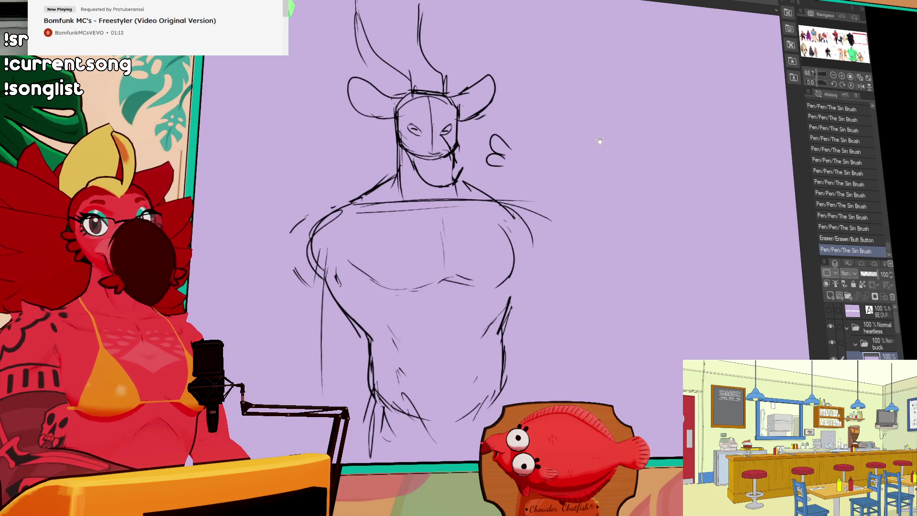
{"action": "scroll", "coordinate": [600, 174], "scroll_direction": "down", "scroll_amount": 2}
{"action": "mouse_move", "coordinate": [429, 96]}
{"action": "left_mouse_down"}
{"action": "mouse_move", "coordinate": [444, 115]}
{"action": "mouse_move", "coordinate": [473, 115]}
{"action": "left_mouse_up"}
{"action": "mouse_move", "coordinate": [468, 96]}
{"action": "left_mouse_down"}
{"action": "mouse_move", "coordinate": [491, 124]}
{"action": "mouse_move", "coordinate": [459, 143]}
{"action": "left_mouse_up"}
- Try a navel mark on the belly, then redraw the right side of the torso
{"action": "left_click_drag", "start_coordinate": [438, 342], "coordinate": [456, 340]}
{"action": "key", "text": "ctrl+z"}
{"action": "left_click_drag", "start_coordinate": [510, 245], "coordinate": [497, 268]}
{"action": "left_click_drag", "start_coordinate": [508, 239], "coordinate": [499, 286]}
- Redraw the outer left arm contours, retrying twice, and trim the upper left arm
{"action": "left_click_drag", "start_coordinate": [520, 182], "coordinate": [532, 210]}
{"action": "mouse_move", "coordinate": [306, 210]}
{"action": "left_mouse_down"}
{"action": "mouse_move", "coordinate": [296, 287]}
{"action": "mouse_move", "coordinate": [316, 334]}
{"action": "left_mouse_up"}
{"action": "left_click_drag", "start_coordinate": [343, 234], "coordinate": [357, 305]}
{"action": "key", "text": "ctrl+z"}
{"action": "key", "text": "ctrl+z"}
{"action": "mouse_move", "coordinate": [298, 224]}
{"action": "left_mouse_down"}
{"action": "mouse_move", "coordinate": [319, 323]}
{"action": "mouse_move", "coordinate": [292, 263]}
{"action": "mouse_move", "coordinate": [315, 324]}
{"action": "left_mouse_up"}
{"action": "key", "text": "ctrl+z"}
{"action": "left_click_drag", "start_coordinate": [351, 241], "coordinate": [361, 279]}
{"action": "left_click_drag", "start_coordinate": [305, 205], "coordinate": [318, 222]}
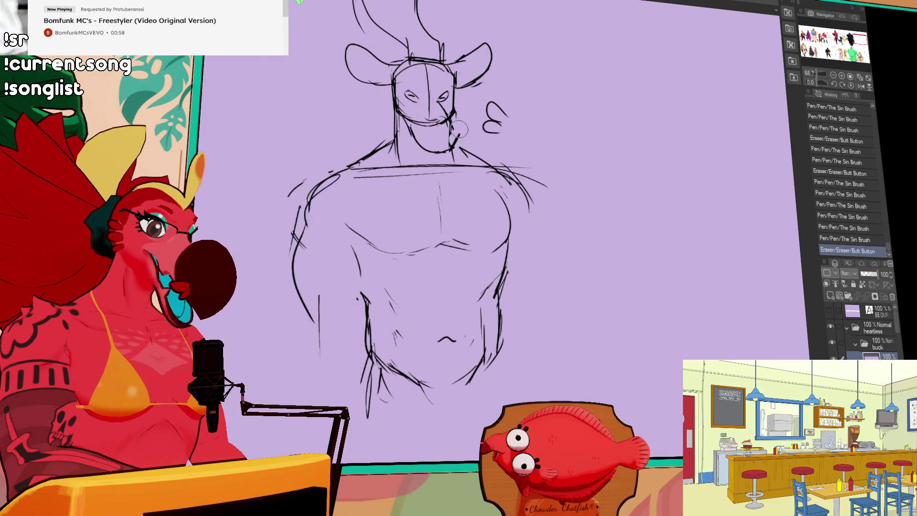
{"action": "left_click", "coordinate": [797, 48]}
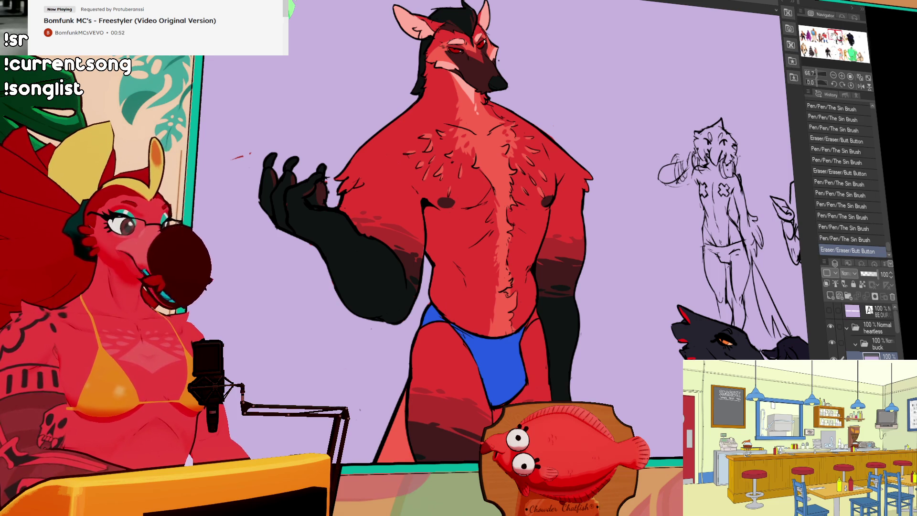
- Redraw the left shoulder as a new curve and erase the long line across the chest
{"action": "left_click_drag", "start_coordinate": [836, 38], "coordinate": [860, 42]}
{"action": "left_click_drag", "start_coordinate": [377, 205], "coordinate": [354, 253]}
{"action": "mouse_move", "coordinate": [415, 180]}
{"action": "left_mouse_down"}
{"action": "mouse_move", "coordinate": [397, 198]}
{"action": "mouse_move", "coordinate": [401, 180]}
{"action": "left_mouse_up"}
{"action": "mouse_move", "coordinate": [516, 177]}
{"action": "left_mouse_down"}
{"action": "mouse_move", "coordinate": [415, 185]}
{"action": "mouse_move", "coordinate": [501, 197]}
{"action": "mouse_move", "coordinate": [478, 195]}
{"action": "mouse_move", "coordinate": [471, 225]}
{"action": "left_mouse_up"}
- Redraw the jaw and chin lines to give a longer chin
{"action": "left_click_drag", "start_coordinate": [505, 139], "coordinate": [501, 167]}
{"action": "mouse_move", "coordinate": [501, 165]}
{"action": "left_mouse_down"}
{"action": "mouse_move", "coordinate": [497, 178]}
{"action": "mouse_move", "coordinate": [473, 178]}
{"action": "left_mouse_up"}
{"action": "mouse_move", "coordinate": [506, 141]}
{"action": "left_mouse_down"}
{"action": "mouse_move", "coordinate": [503, 165]}
{"action": "mouse_move", "coordinate": [509, 146]}
{"action": "left_mouse_up"}
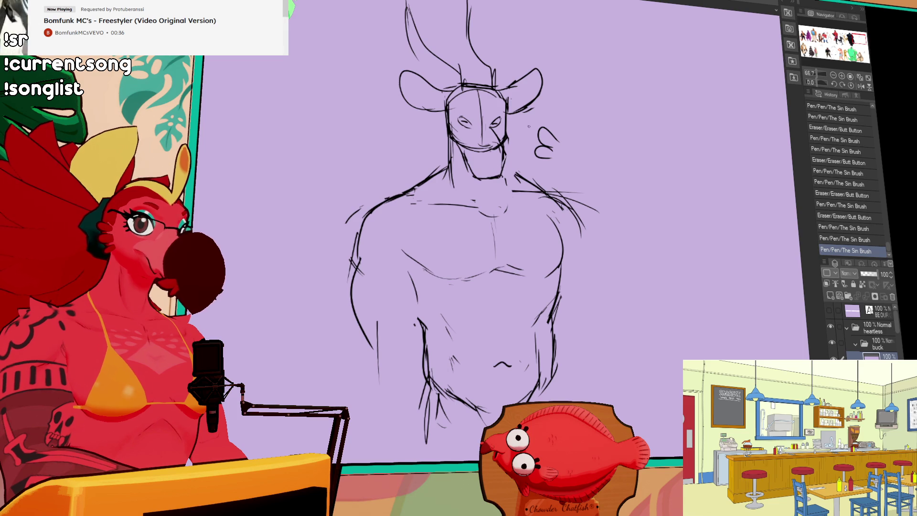
{"action": "left_click", "coordinate": [841, 75]}
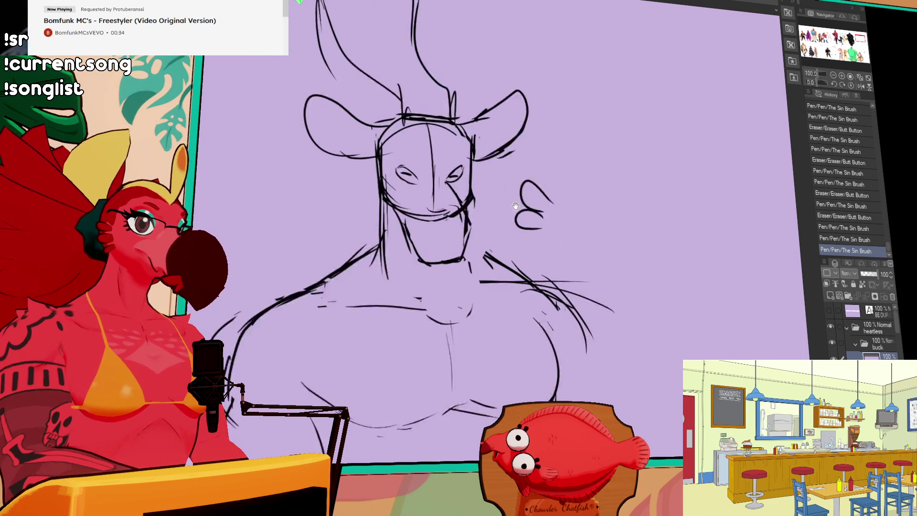
- Erase stray head lines, hatch the forehead, and remove the old mouth and chin lines
{"action": "mouse_move", "coordinate": [437, 144]}
{"action": "left_mouse_down"}
{"action": "mouse_move", "coordinate": [427, 129]}
{"action": "mouse_move", "coordinate": [416, 153]}
{"action": "mouse_move", "coordinate": [430, 147]}
{"action": "mouse_move", "coordinate": [434, 129]}
{"action": "mouse_move", "coordinate": [411, 119]}
{"action": "mouse_move", "coordinate": [409, 139]}
{"action": "mouse_move", "coordinate": [410, 115]}
{"action": "mouse_move", "coordinate": [477, 142]}
{"action": "left_mouse_up"}
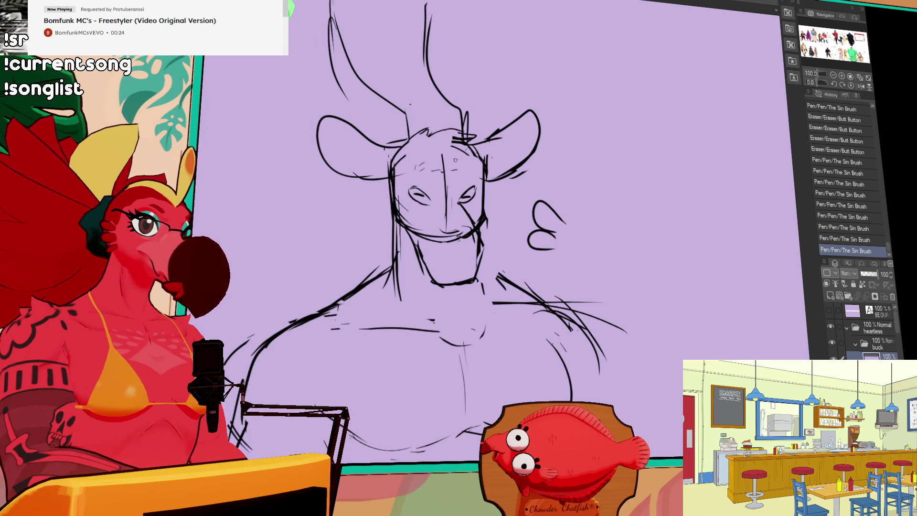
{"action": "left_click_drag", "start_coordinate": [401, 177], "coordinate": [442, 173]}
{"action": "left_click_drag", "start_coordinate": [435, 172], "coordinate": [454, 177]}
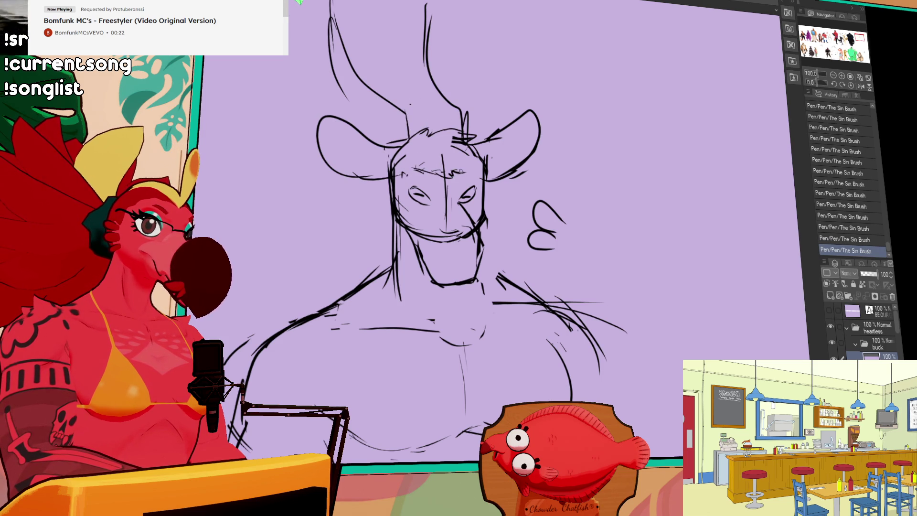
{"action": "left_click_drag", "start_coordinate": [427, 222], "coordinate": [458, 248]}
{"action": "mouse_move", "coordinate": [444, 195]}
{"action": "left_mouse_down"}
{"action": "mouse_move", "coordinate": [475, 216]}
{"action": "mouse_move", "coordinate": [427, 284]}
{"action": "mouse_move", "coordinate": [441, 283]}
{"action": "left_mouse_up"}
{"action": "left_click_drag", "start_coordinate": [459, 224], "coordinate": [477, 236]}
- Redraw the chin line bolder and touch up the mouth and lower ear strokes
{"action": "left_click_drag", "start_coordinate": [423, 281], "coordinate": [477, 280]}
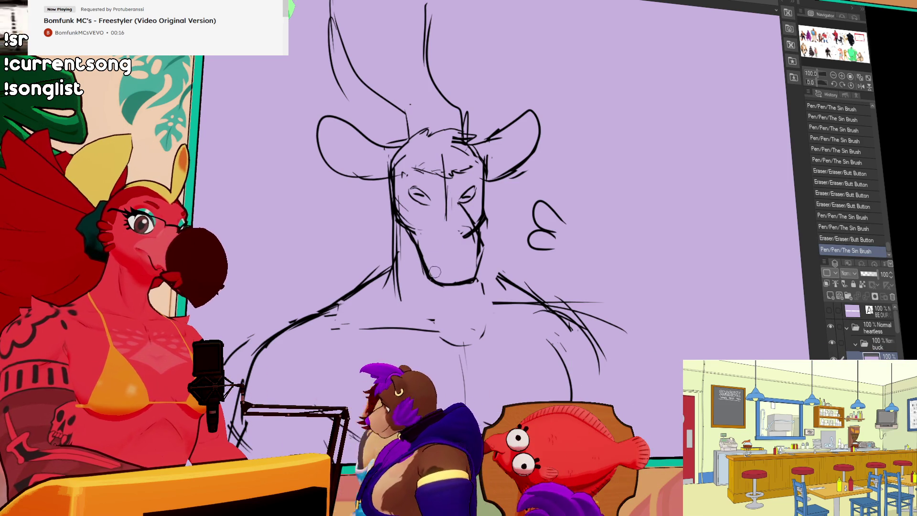
{"action": "left_click_drag", "start_coordinate": [463, 231], "coordinate": [477, 240]}
{"action": "left_click_drag", "start_coordinate": [472, 234], "coordinate": [482, 262]}
{"action": "left_click_drag", "start_coordinate": [487, 179], "coordinate": [525, 169]}
{"action": "left_click_drag", "start_coordinate": [494, 176], "coordinate": [528, 166]}
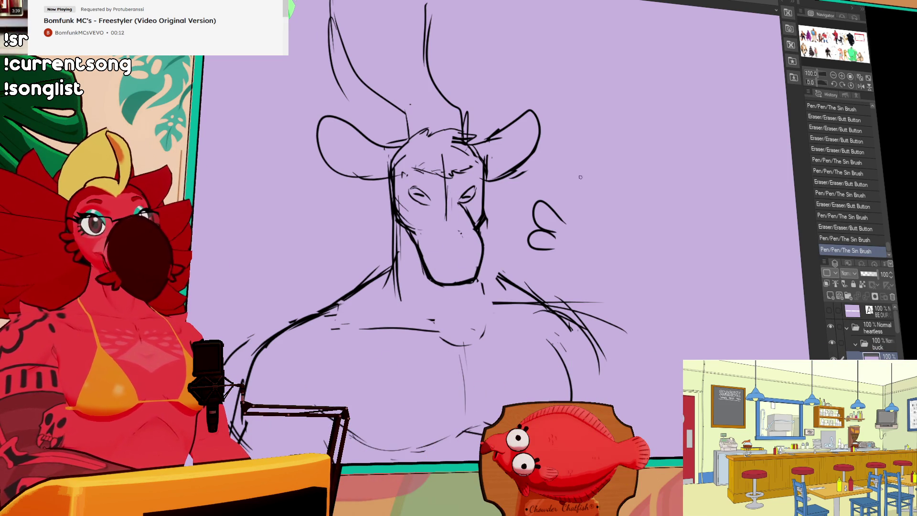
- Rework the left chin and jaw lines and redraw the chin line
{"action": "left_click_drag", "start_coordinate": [556, 214], "coordinate": [556, 206]}
{"action": "left_click_drag", "start_coordinate": [466, 232], "coordinate": [430, 282]}
{"action": "left_click_drag", "start_coordinate": [413, 229], "coordinate": [429, 267]}
{"action": "mouse_move", "coordinate": [427, 260]}
{"action": "left_mouse_down"}
{"action": "mouse_move", "coordinate": [444, 282]}
{"action": "mouse_move", "coordinate": [439, 274]}
{"action": "mouse_move", "coordinate": [451, 276]}
{"action": "left_mouse_up"}
{"action": "mouse_move", "coordinate": [444, 274]}
{"action": "left_mouse_down"}
{"action": "mouse_move", "coordinate": [461, 275]}
{"action": "mouse_move", "coordinate": [459, 284]}
{"action": "mouse_move", "coordinate": [468, 273]}
{"action": "left_mouse_up"}
{"action": "left_click_drag", "start_coordinate": [531, 234], "coordinate": [536, 240]}
{"action": "key", "text": "ctrl+z"}
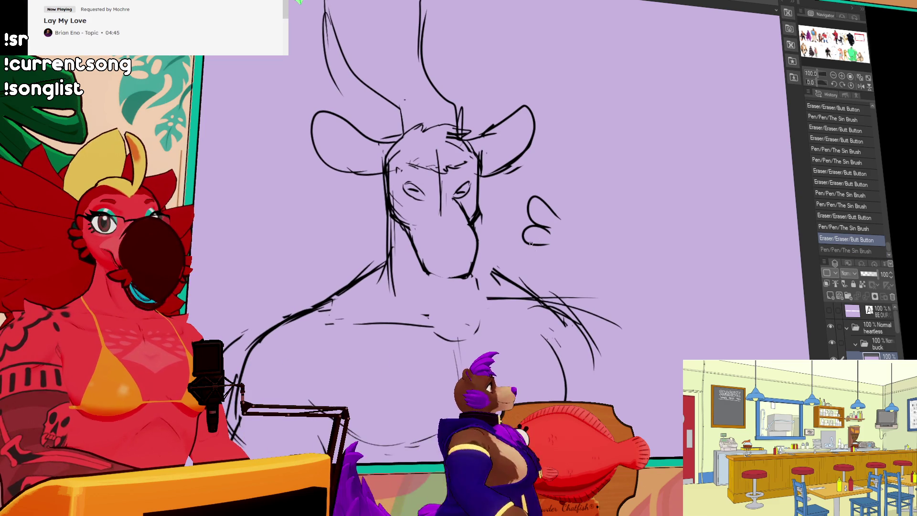
- Refine the chin line and its right end, ultimately discarding the short snout stroke
{"action": "scroll", "coordinate": [478, 253], "scroll_direction": "down", "scroll_amount": 1}
{"action": "mouse_move", "coordinate": [420, 263]}
{"action": "left_mouse_down"}
{"action": "mouse_move", "coordinate": [436, 283]}
{"action": "mouse_move", "coordinate": [455, 274]}
{"action": "left_mouse_up"}
{"action": "mouse_move", "coordinate": [455, 267]}
{"action": "left_mouse_down"}
{"action": "mouse_move", "coordinate": [426, 264]}
{"action": "mouse_move", "coordinate": [473, 266]}
{"action": "mouse_move", "coordinate": [440, 265]}
{"action": "left_mouse_up"}
{"action": "mouse_move", "coordinate": [428, 267]}
{"action": "left_mouse_down"}
{"action": "mouse_move", "coordinate": [470, 270]}
{"action": "mouse_move", "coordinate": [476, 260]}
{"action": "left_mouse_up"}
{"action": "mouse_move", "coordinate": [449, 271]}
{"action": "left_mouse_down"}
{"action": "mouse_move", "coordinate": [469, 259]}
{"action": "mouse_move", "coordinate": [477, 279]}
{"action": "left_mouse_up"}
{"action": "mouse_move", "coordinate": [459, 271]}
{"action": "left_mouse_down"}
{"action": "mouse_move", "coordinate": [472, 254]}
{"action": "mouse_move", "coordinate": [429, 241]}
{"action": "mouse_move", "coordinate": [459, 257]}
{"action": "mouse_move", "coordinate": [476, 237]}
{"action": "mouse_move", "coordinate": [436, 241]}
{"action": "mouse_move", "coordinate": [448, 257]}
{"action": "left_mouse_up"}
{"action": "key", "text": "ctrl+z"}
{"action": "key", "text": "ctrl+y"}
{"action": "key", "text": "ctrl+z"}
{"action": "key", "text": "ctrl+y"}
{"action": "key", "text": "ctrl+z"}
{"action": "key", "text": "ctrl+z"}
{"action": "key", "text": "ctrl+z"}
{"action": "key", "text": "ctrl+z"}
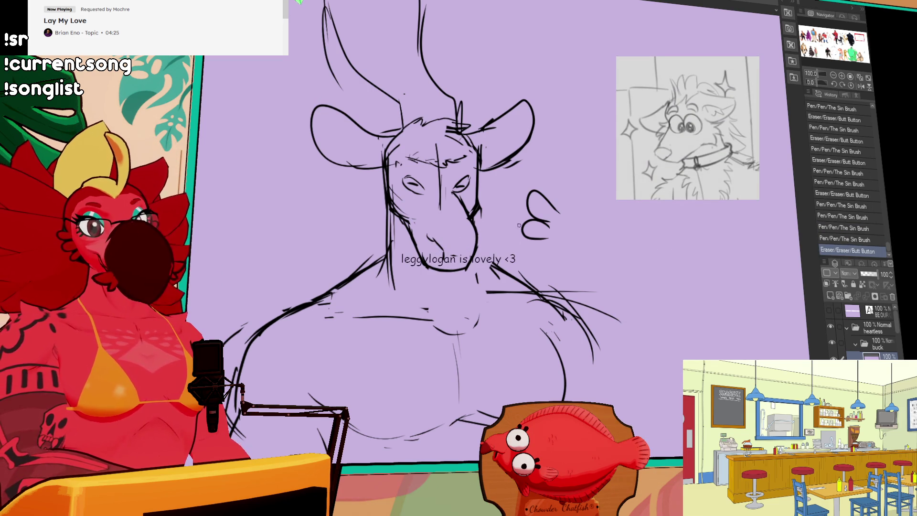
- Add short strokes around the snout and mouth and rework the lines around the eyes
{"action": "mouse_move", "coordinate": [424, 221]}
{"action": "left_mouse_down"}
{"action": "mouse_move", "coordinate": [442, 247]}
{"action": "mouse_move", "coordinate": [476, 234]}
{"action": "mouse_move", "coordinate": [475, 248]}
{"action": "left_mouse_up"}
{"action": "left_click_drag", "start_coordinate": [425, 190], "coordinate": [428, 192]}
{"action": "left_click_drag", "start_coordinate": [420, 157], "coordinate": [444, 162]}
{"action": "left_click_drag", "start_coordinate": [449, 160], "coordinate": [471, 158]}
{"action": "left_click_drag", "start_coordinate": [430, 191], "coordinate": [444, 195]}
{"action": "left_click_drag", "start_coordinate": [530, 196], "coordinate": [546, 203]}
{"action": "left_click_drag", "start_coordinate": [438, 200], "coordinate": [451, 211]}
- Clean up stray marks over the left eye and along the brow
{"action": "key", "text": "e"}
{"action": "key", "text": "p"}
{"action": "mouse_move", "coordinate": [410, 187]}
{"action": "left_mouse_down"}
{"action": "mouse_move", "coordinate": [432, 201]}
{"action": "mouse_move", "coordinate": [474, 187]}
{"action": "mouse_move", "coordinate": [457, 171]}
{"action": "mouse_move", "coordinate": [429, 187]}
{"action": "left_mouse_up"}
{"action": "key", "text": "ctrl+z"}
{"action": "key", "text": "p"}
{"action": "left_click_drag", "start_coordinate": [426, 188], "coordinate": [429, 190]}
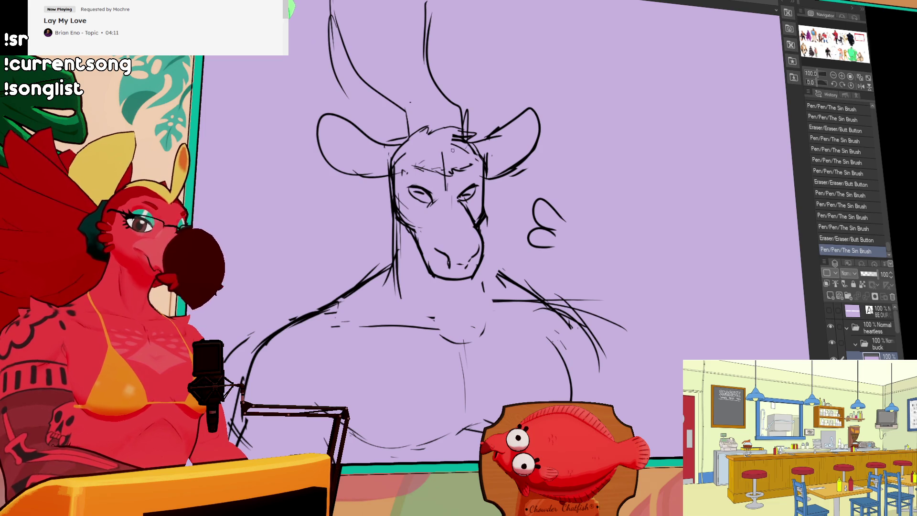
{"action": "left_click_drag", "start_coordinate": [547, 191], "coordinate": [528, 188]}
{"action": "key", "text": "e"}
{"action": "mouse_move", "coordinate": [426, 174]}
{"action": "left_mouse_down"}
{"action": "mouse_move", "coordinate": [430, 168]}
{"action": "mouse_move", "coordinate": [389, 162]}
{"action": "mouse_move", "coordinate": [410, 162]}
{"action": "left_mouse_up"}
{"action": "key", "text": "p"}
{"action": "left_click_drag", "start_coordinate": [565, 132], "coordinate": [559, 125]}
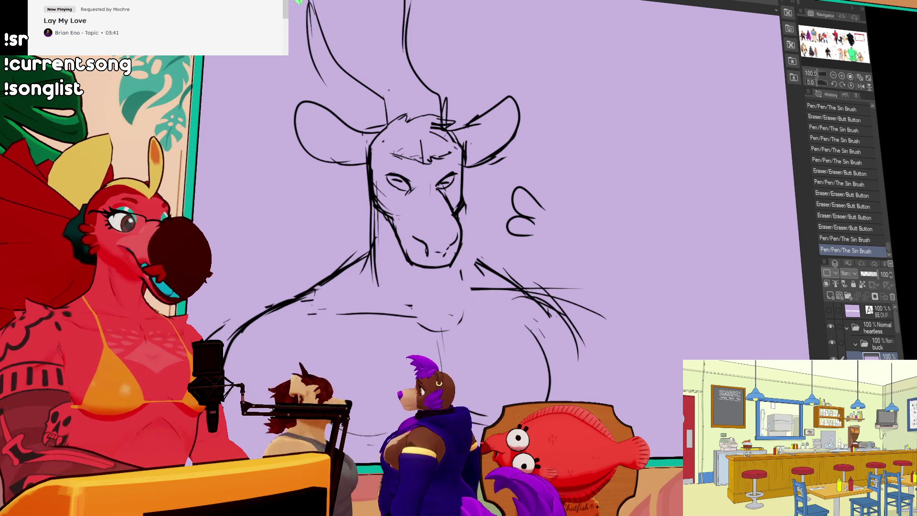
- Darken the right jaw line and redraw the left jaw with a fur tuft on the cheek
{"action": "mouse_move", "coordinate": [462, 206]}
{"action": "left_mouse_down"}
{"action": "mouse_move", "coordinate": [463, 266]}
{"action": "mouse_move", "coordinate": [457, 258]}
{"action": "left_mouse_up"}
{"action": "mouse_move", "coordinate": [375, 210]}
{"action": "left_mouse_down"}
{"action": "mouse_move", "coordinate": [372, 260]}
{"action": "mouse_move", "coordinate": [368, 245]}
{"action": "left_mouse_up"}
{"action": "left_click_drag", "start_coordinate": [370, 188], "coordinate": [363, 251]}
{"action": "left_click_drag", "start_coordinate": [367, 205], "coordinate": [361, 247]}
{"action": "mouse_move", "coordinate": [370, 193]}
{"action": "left_mouse_down"}
{"action": "mouse_move", "coordinate": [363, 215]}
{"action": "mouse_move", "coordinate": [343, 225]}
{"action": "mouse_move", "coordinate": [343, 246]}
{"action": "mouse_move", "coordinate": [331, 239]}
{"action": "left_mouse_up"}
- Add fur strokes along the right jaw and rework the fur lines on the left shoulder
{"action": "left_click_drag", "start_coordinate": [468, 218], "coordinate": [462, 251]}
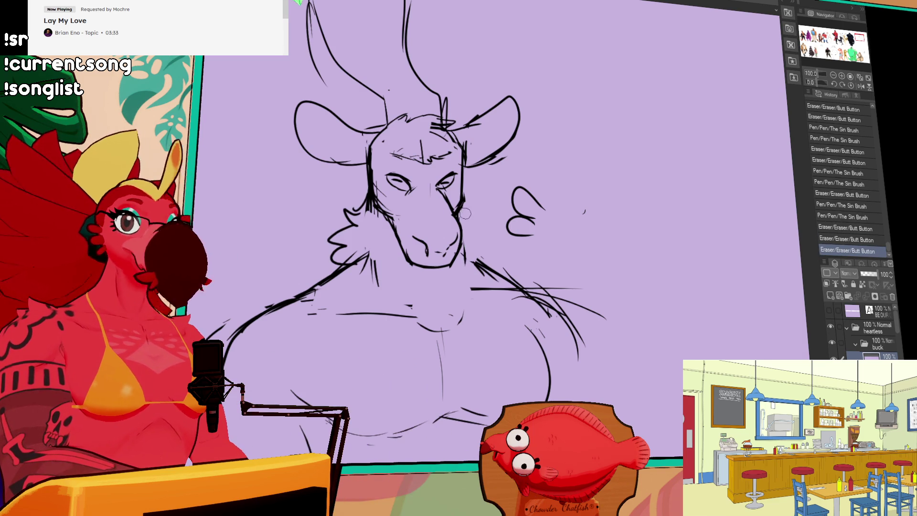
{"action": "mouse_move", "coordinate": [464, 197]}
{"action": "left_mouse_down"}
{"action": "mouse_move", "coordinate": [479, 216]}
{"action": "mouse_move", "coordinate": [475, 246]}
{"action": "left_mouse_up"}
{"action": "key", "text": "ctrl+z"}
{"action": "key", "text": "ctrl+z"}
{"action": "mouse_move", "coordinate": [370, 254]}
{"action": "left_mouse_down"}
{"action": "mouse_move", "coordinate": [360, 275]}
{"action": "mouse_move", "coordinate": [344, 276]}
{"action": "left_mouse_up"}
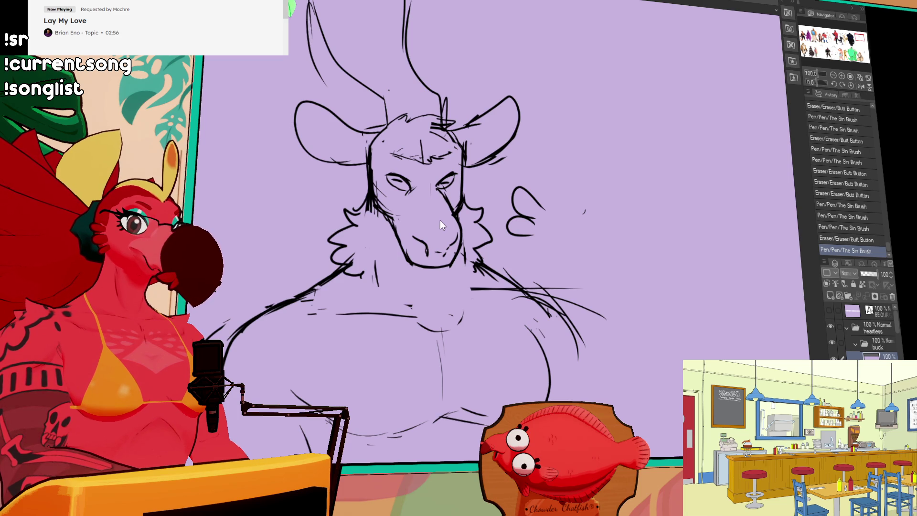
{"action": "key", "text": "ctrl+minus"}
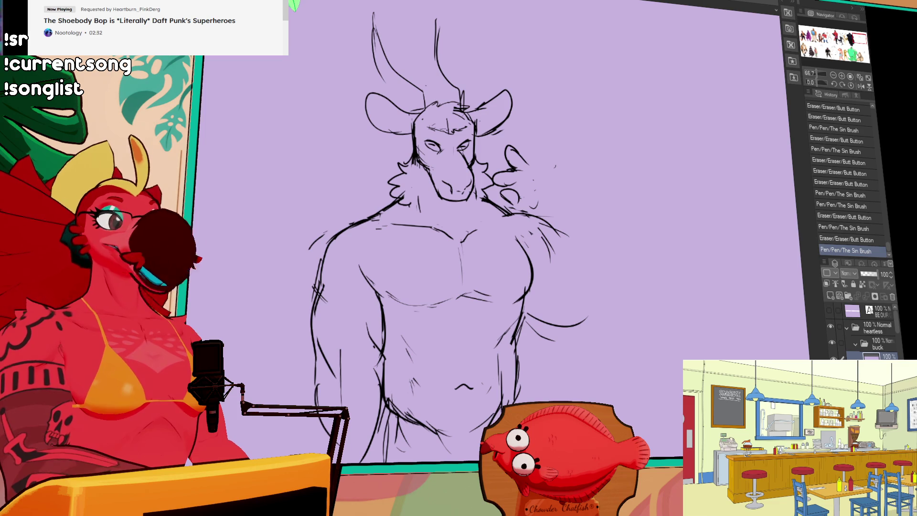
- Erase and redraw the outer lines of the character's left arm
{"action": "left_click", "coordinate": [833, 76]}
{"action": "left_click_drag", "start_coordinate": [382, 176], "coordinate": [389, 286]}
{"action": "left_click_drag", "start_coordinate": [417, 213], "coordinate": [427, 229]}
{"action": "left_click_drag", "start_coordinate": [407, 194], "coordinate": [427, 239]}
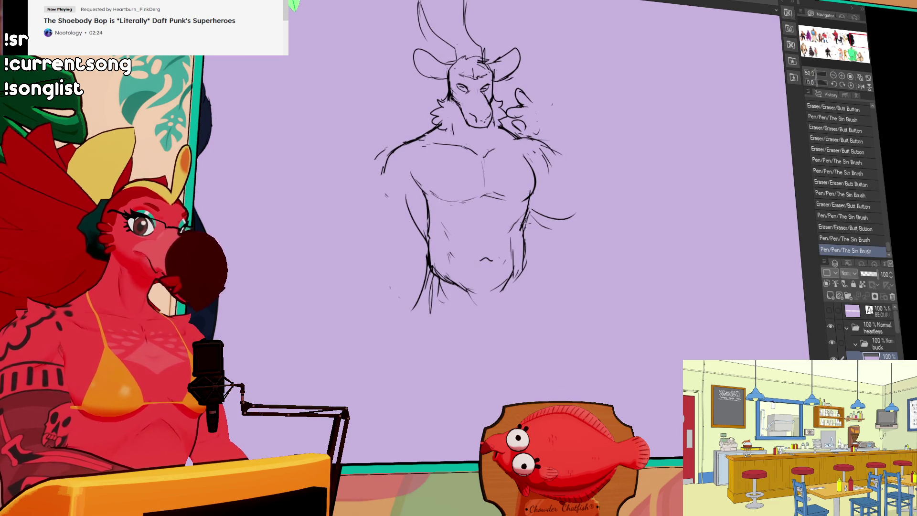
{"action": "key", "text": "ctrl+z"}
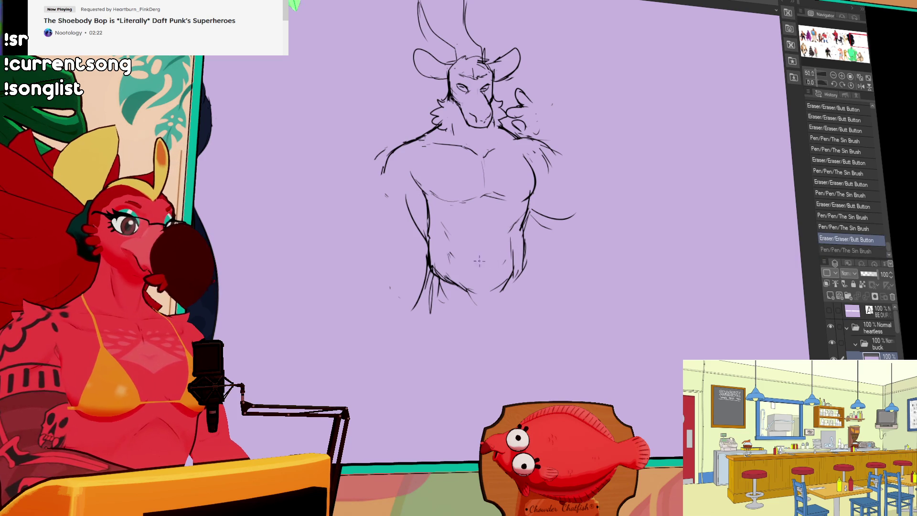
{"action": "key", "text": "ctrl+y"}
- Rework the left shoulder and arm outline, pushing it further outward
{"action": "left_click_drag", "start_coordinate": [643, 176], "coordinate": [678, 158]}
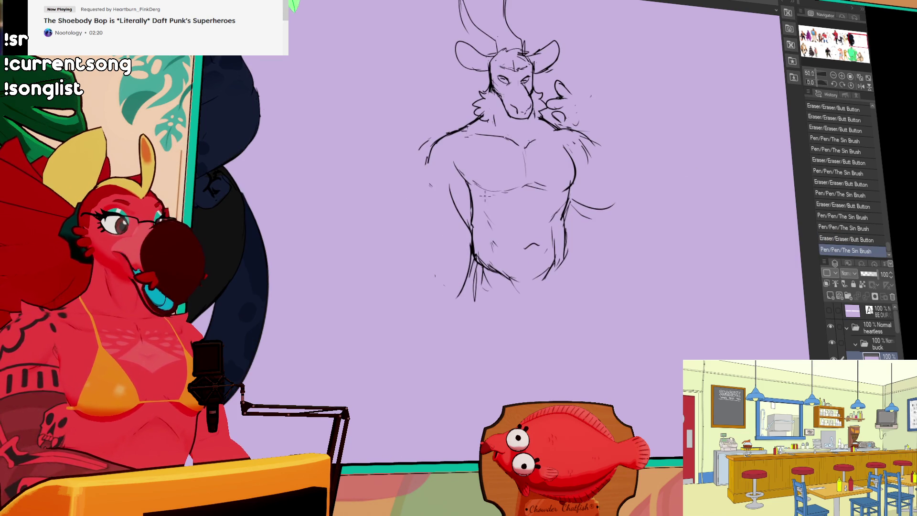
{"action": "mouse_move", "coordinate": [432, 143]}
{"action": "left_mouse_down"}
{"action": "mouse_move", "coordinate": [420, 177]}
{"action": "mouse_move", "coordinate": [428, 150]}
{"action": "mouse_move", "coordinate": [422, 181]}
{"action": "mouse_move", "coordinate": [420, 171]}
{"action": "mouse_move", "coordinate": [425, 233]}
{"action": "mouse_move", "coordinate": [434, 238]}
{"action": "left_mouse_up"}
{"action": "left_click_drag", "start_coordinate": [451, 210], "coordinate": [456, 220]}
{"action": "left_click_drag", "start_coordinate": [420, 186], "coordinate": [419, 217]}
{"action": "left_click_drag", "start_coordinate": [420, 162], "coordinate": [406, 186]}
{"action": "left_click_drag", "start_coordinate": [442, 152], "coordinate": [400, 233]}
{"action": "left_click_drag", "start_coordinate": [398, 234], "coordinate": [449, 269]}
- Redraw the chest edge by the arm and sketch the left forearm with hand on the hip
{"action": "mouse_move", "coordinate": [558, 151]}
{"action": "left_mouse_down"}
{"action": "mouse_move", "coordinate": [589, 194]}
{"action": "mouse_move", "coordinate": [569, 203]}
{"action": "left_mouse_up"}
{"action": "left_click_drag", "start_coordinate": [458, 193], "coordinate": [479, 228]}
{"action": "left_click_drag", "start_coordinate": [476, 183], "coordinate": [477, 228]}
{"action": "mouse_move", "coordinate": [419, 193]}
{"action": "left_mouse_down"}
{"action": "mouse_move", "coordinate": [432, 224]}
{"action": "mouse_move", "coordinate": [451, 222]}
{"action": "mouse_move", "coordinate": [469, 265]}
{"action": "left_mouse_up"}
{"action": "mouse_move", "coordinate": [451, 226]}
{"action": "left_mouse_down"}
{"action": "mouse_move", "coordinate": [444, 217]}
{"action": "mouse_move", "coordinate": [409, 261]}
{"action": "left_mouse_up"}
{"action": "left_click_drag", "start_coordinate": [408, 251], "coordinate": [443, 278]}
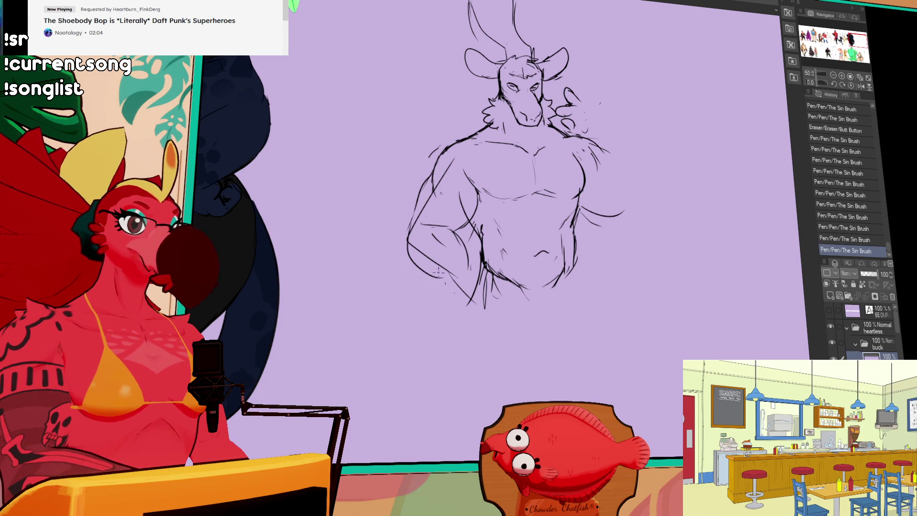
- Start the hip lines, undoing a long stroke and adding small strokes by the left hip
{"action": "scroll", "coordinate": [478, 191], "scroll_direction": "down", "scroll_amount": 3}
{"action": "left_click_drag", "start_coordinate": [482, 246], "coordinate": [458, 339]}
{"action": "key", "text": "ctrl+z"}
{"action": "mouse_move", "coordinate": [477, 222]}
{"action": "left_mouse_down"}
{"action": "mouse_move", "coordinate": [459, 304]}
{"action": "mouse_move", "coordinate": [477, 339]}
{"action": "mouse_move", "coordinate": [530, 260]}
{"action": "mouse_move", "coordinate": [507, 347]}
{"action": "mouse_move", "coordinate": [475, 260]}
{"action": "mouse_move", "coordinate": [463, 253]}
{"action": "left_mouse_up"}
{"action": "mouse_move", "coordinate": [444, 224]}
{"action": "left_mouse_down"}
{"action": "mouse_move", "coordinate": [432, 239]}
{"action": "mouse_move", "coordinate": [444, 234]}
{"action": "left_mouse_up"}
{"action": "mouse_move", "coordinate": [614, 155]}
{"action": "left_mouse_down"}
{"action": "mouse_move", "coordinate": [586, 221]}
{"action": "mouse_move", "coordinate": [593, 255]}
{"action": "mouse_move", "coordinate": [608, 209]}
{"action": "mouse_move", "coordinate": [597, 191]}
{"action": "left_mouse_up"}
- Erase the old hip lines, redraw and touch them up, and clean the left arm outline
{"action": "left_click_drag", "start_coordinate": [436, 240], "coordinate": [429, 224]}
{"action": "left_click_drag", "start_coordinate": [444, 234], "coordinate": [432, 245]}
{"action": "mouse_move", "coordinate": [415, 215]}
{"action": "left_mouse_down"}
{"action": "mouse_move", "coordinate": [441, 244]}
{"action": "mouse_move", "coordinate": [430, 227]}
{"action": "mouse_move", "coordinate": [429, 262]}
{"action": "mouse_move", "coordinate": [459, 267]}
{"action": "mouse_move", "coordinate": [427, 272]}
{"action": "left_mouse_up"}
{"action": "mouse_move", "coordinate": [429, 267]}
{"action": "left_mouse_down"}
{"action": "mouse_move", "coordinate": [437, 275]}
{"action": "mouse_move", "coordinate": [424, 278]}
{"action": "left_mouse_up"}
{"action": "left_click_drag", "start_coordinate": [458, 252], "coordinate": [464, 262]}
{"action": "mouse_move", "coordinate": [460, 253]}
{"action": "left_mouse_down"}
{"action": "mouse_move", "coordinate": [467, 264]}
{"action": "mouse_move", "coordinate": [444, 283]}
{"action": "mouse_move", "coordinate": [454, 280]}
{"action": "mouse_move", "coordinate": [455, 247]}
{"action": "left_mouse_up"}
{"action": "key", "text": "ctrl+z"}
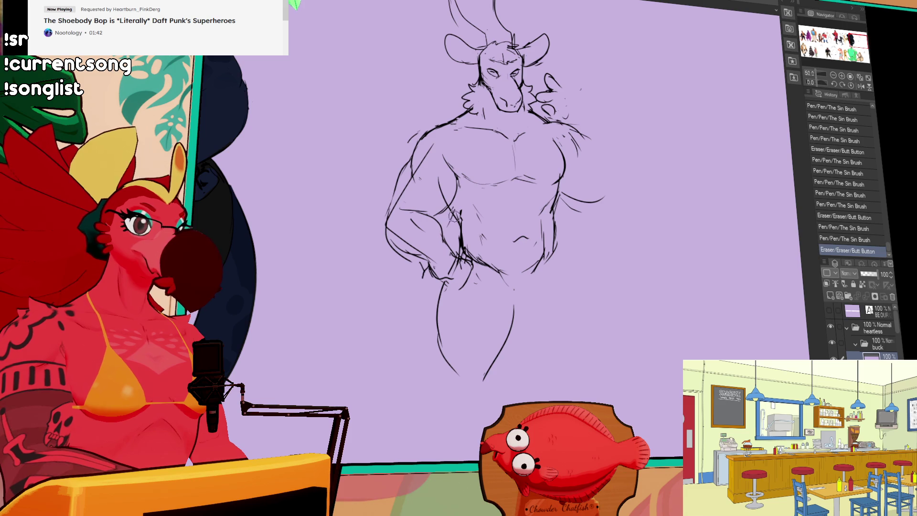
{"action": "mouse_move", "coordinate": [394, 196]}
{"action": "left_mouse_down"}
{"action": "mouse_move", "coordinate": [383, 228]}
{"action": "mouse_move", "coordinate": [406, 176]}
{"action": "mouse_move", "coordinate": [389, 233]}
{"action": "left_mouse_up"}
{"action": "mouse_move", "coordinate": [458, 258]}
{"action": "left_mouse_down"}
{"action": "mouse_move", "coordinate": [473, 286]}
{"action": "mouse_move", "coordinate": [429, 284]}
{"action": "mouse_move", "coordinate": [445, 226]}
{"action": "left_mouse_up"}
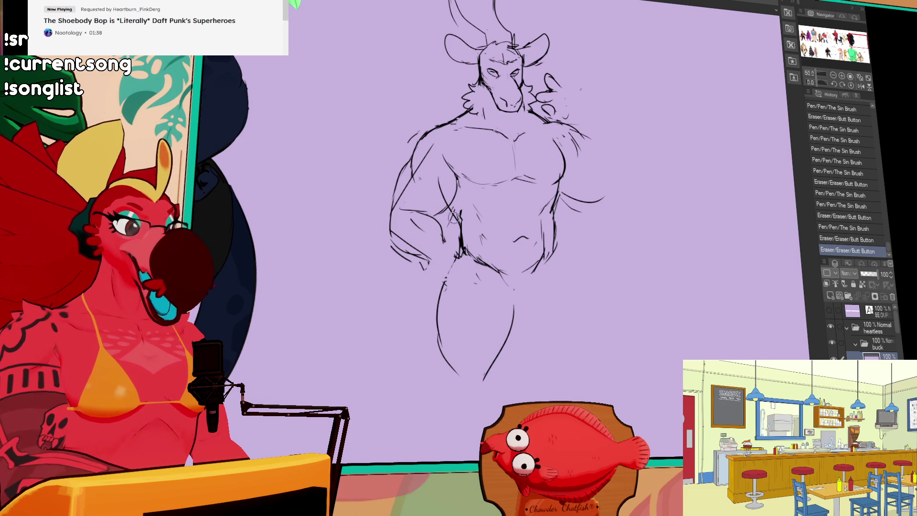
- Lasso the left arm, rotate and nudge it into a better angle, then deselect
{"action": "mouse_move", "coordinate": [432, 149]}
{"action": "left_mouse_down"}
{"action": "mouse_move", "coordinate": [427, 276]}
{"action": "mouse_move", "coordinate": [458, 231]}
{"action": "left_mouse_up"}
{"action": "key", "text": "ctrl+t"}
{"action": "left_click_drag", "start_coordinate": [477, 282], "coordinate": [473, 275]}
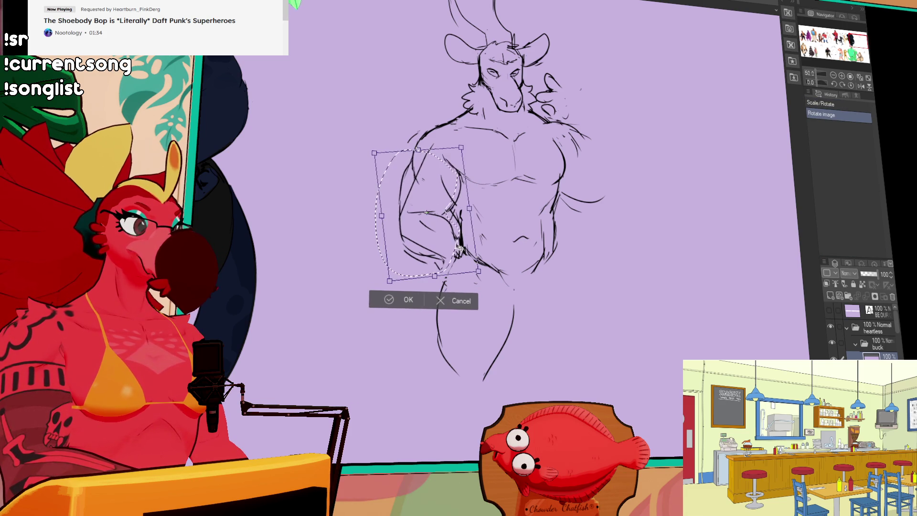
{"action": "left_click_drag", "start_coordinate": [454, 224], "coordinate": [462, 225]}
{"action": "key", "text": "Return"}
{"action": "key", "text": "ctrl+d"}
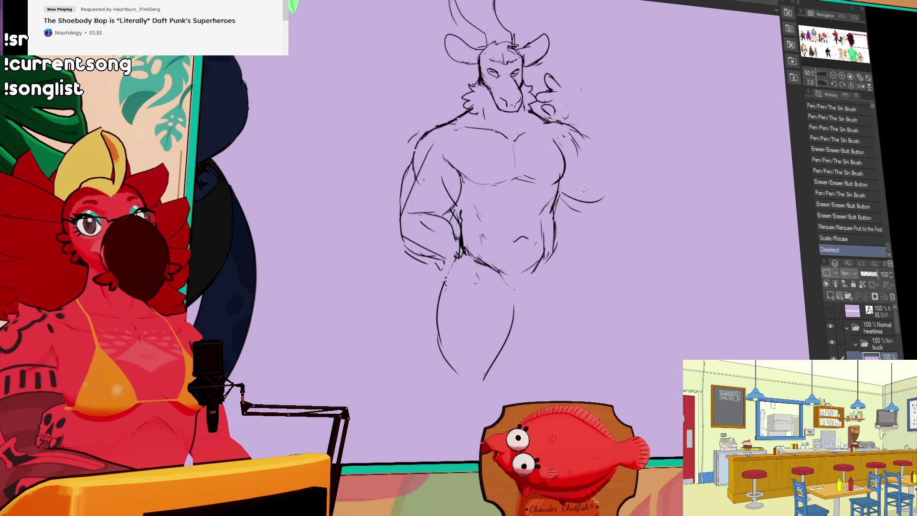
- Erase leftover marks near the hip and lower arm, then zoom out over the other characters
{"action": "mouse_move", "coordinate": [428, 253]}
{"action": "left_mouse_down"}
{"action": "mouse_move", "coordinate": [409, 232]}
{"action": "mouse_move", "coordinate": [432, 258]}
{"action": "left_mouse_up"}
{"action": "left_click_drag", "start_coordinate": [416, 216], "coordinate": [430, 209]}
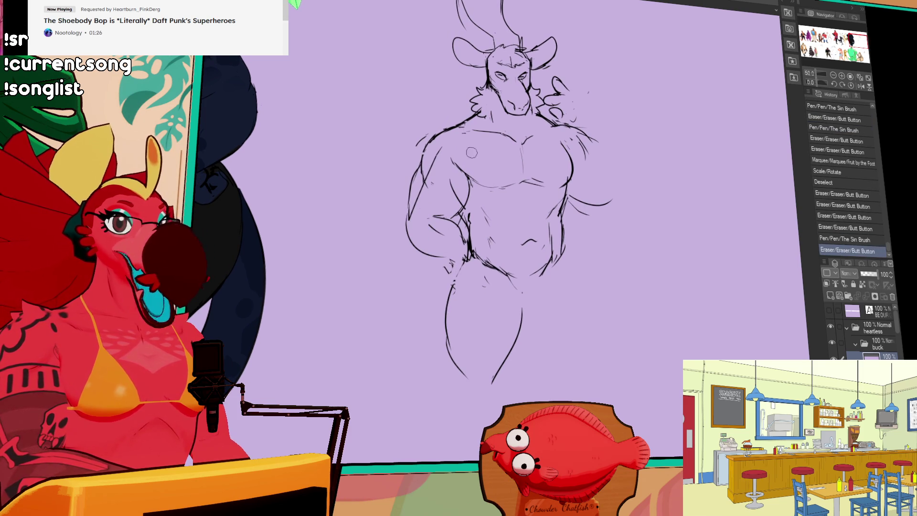
{"action": "scroll", "coordinate": [675, 178], "scroll_direction": "down", "scroll_amount": 2}
{"action": "mouse_move", "coordinate": [675, 178]}
{"action": "left_mouse_down"}
{"action": "mouse_move", "coordinate": [763, 113]}
{"action": "mouse_move", "coordinate": [835, 37]}
{"action": "left_mouse_up"}
{"action": "mouse_move", "coordinate": [534, 144]}
{"action": "left_mouse_down"}
{"action": "mouse_move", "coordinate": [721, 128]}
{"action": "mouse_move", "coordinate": [686, 159]}
{"action": "mouse_move", "coordinate": [699, 192]}
{"action": "mouse_move", "coordinate": [688, 200]}
{"action": "mouse_move", "coordinate": [659, 144]}
{"action": "mouse_move", "coordinate": [664, 201]}
{"action": "mouse_move", "coordinate": [766, 290]}
{"action": "left_mouse_up"}
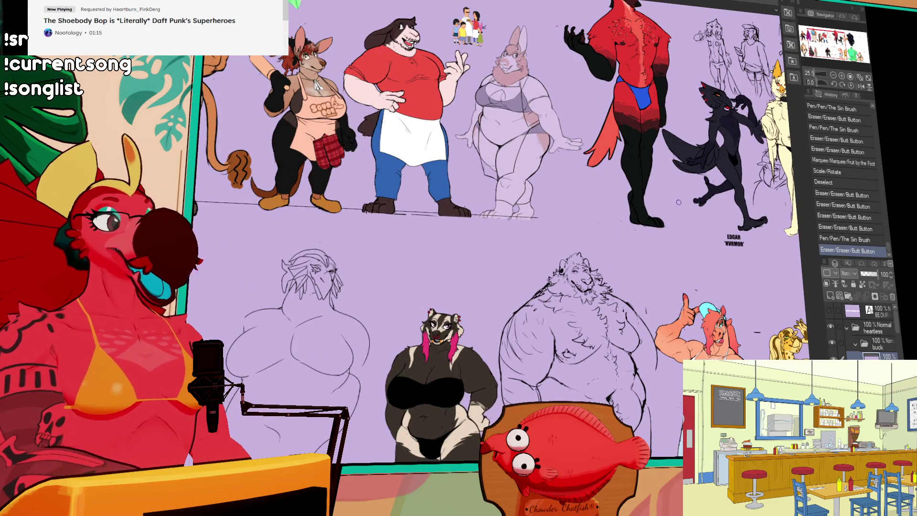
- Zoom back in and centre the horned figure sketch
{"action": "left_click_drag", "start_coordinate": [833, 47], "coordinate": [853, 44]}
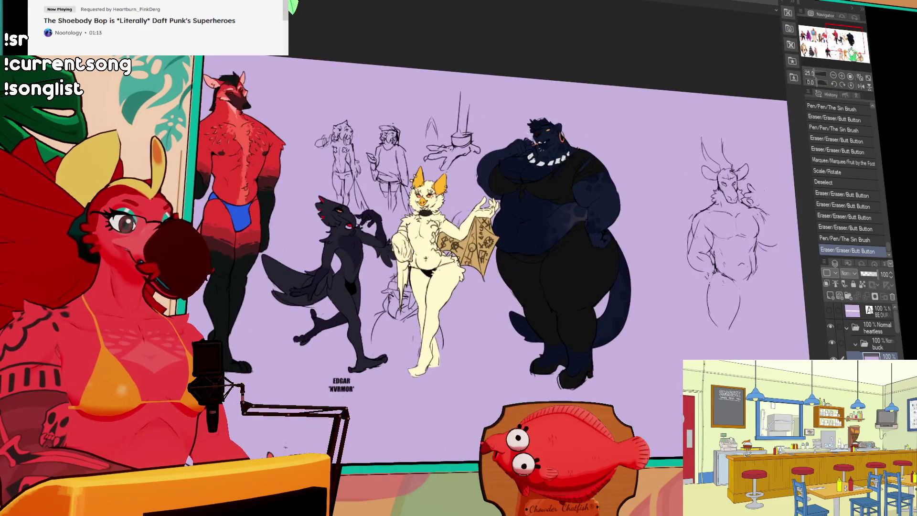
{"action": "left_click", "coordinate": [841, 75]}
{"action": "left_click_drag", "start_coordinate": [835, 95], "coordinate": [551, 193]}
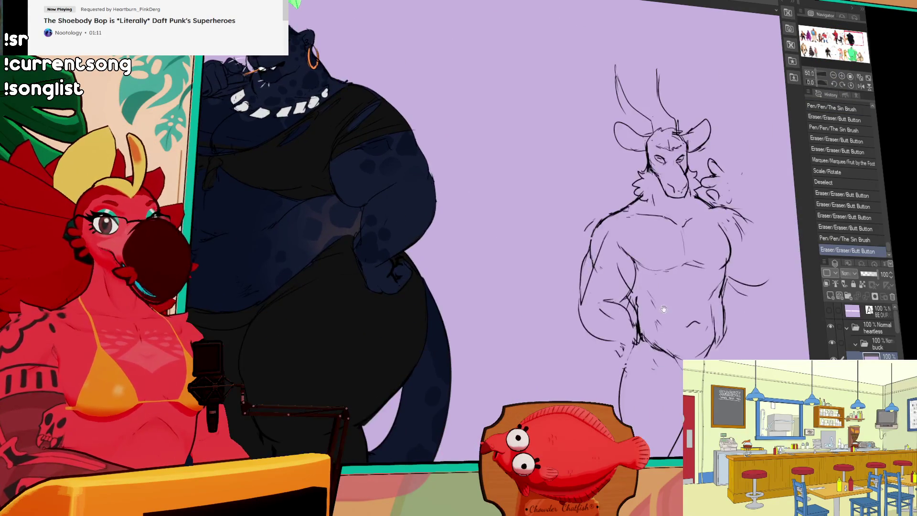
{"action": "left_click_drag", "start_coordinate": [789, 261], "coordinate": [545, 184]}
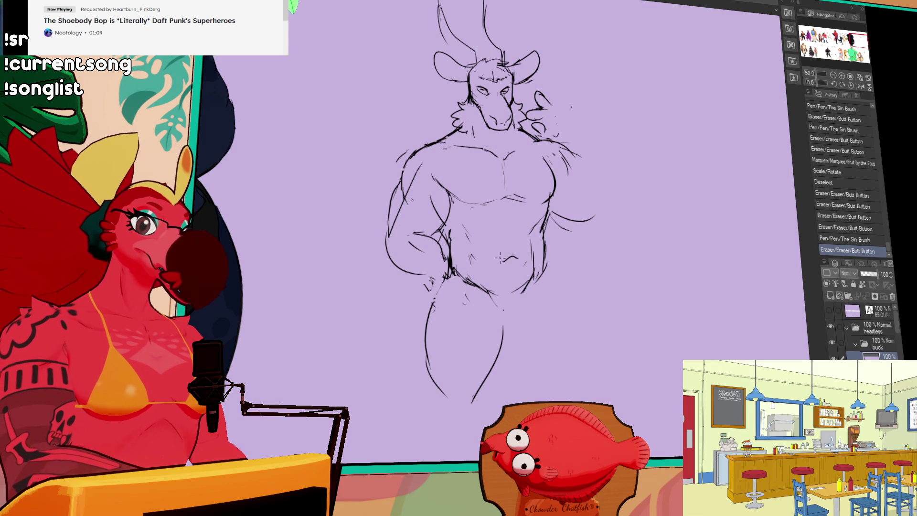
- Erase and rework the left arm lines with quick strokes
{"action": "mouse_move", "coordinate": [418, 233]}
{"action": "left_mouse_down"}
{"action": "mouse_move", "coordinate": [405, 196]}
{"action": "mouse_move", "coordinate": [389, 210]}
{"action": "mouse_move", "coordinate": [391, 225]}
{"action": "left_mouse_up"}
{"action": "mouse_move", "coordinate": [389, 201]}
{"action": "left_mouse_down"}
{"action": "mouse_move", "coordinate": [387, 234]}
{"action": "mouse_move", "coordinate": [389, 204]}
{"action": "mouse_move", "coordinate": [387, 224]}
{"action": "left_mouse_up"}
{"action": "mouse_move", "coordinate": [388, 225]}
{"action": "left_mouse_down"}
{"action": "mouse_move", "coordinate": [384, 265]}
{"action": "mouse_move", "coordinate": [385, 249]}
{"action": "mouse_move", "coordinate": [429, 235]}
{"action": "mouse_move", "coordinate": [398, 232]}
{"action": "mouse_move", "coordinate": [448, 250]}
{"action": "mouse_move", "coordinate": [430, 252]}
{"action": "mouse_move", "coordinate": [408, 273]}
{"action": "left_mouse_up"}
{"action": "left_click_drag", "start_coordinate": [568, 143], "coordinate": [584, 156]}
{"action": "left_click_drag", "start_coordinate": [592, 148], "coordinate": [609, 153]}
- Touch up the hip and crotch lines
{"action": "left_click_drag", "start_coordinate": [459, 279], "coordinate": [487, 291]}
{"action": "left_click_drag", "start_coordinate": [482, 281], "coordinate": [488, 285]}
{"action": "mouse_move", "coordinate": [575, 253]}
{"action": "left_mouse_down"}
{"action": "mouse_move", "coordinate": [555, 214]}
{"action": "mouse_move", "coordinate": [597, 264]}
{"action": "left_mouse_up"}
{"action": "mouse_move", "coordinate": [483, 322]}
{"action": "left_mouse_down"}
{"action": "mouse_move", "coordinate": [450, 329]}
{"action": "mouse_move", "coordinate": [463, 298]}
{"action": "left_mouse_up"}
{"action": "left_click_drag", "start_coordinate": [547, 291], "coordinate": [540, 260]}
{"action": "mouse_move", "coordinate": [493, 312]}
{"action": "left_mouse_down"}
{"action": "mouse_move", "coordinate": [477, 299]}
{"action": "mouse_move", "coordinate": [470, 304]}
{"action": "mouse_move", "coordinate": [494, 291]}
{"action": "mouse_move", "coordinate": [498, 306]}
{"action": "mouse_move", "coordinate": [496, 289]}
{"action": "left_mouse_up"}
- Draw and retouch the lines along the right hip, undoing an oversized stroke
{"action": "mouse_move", "coordinate": [497, 300]}
{"action": "left_mouse_down"}
{"action": "mouse_move", "coordinate": [492, 292]}
{"action": "mouse_move", "coordinate": [497, 306]}
{"action": "left_mouse_up"}
{"action": "mouse_move", "coordinate": [521, 272]}
{"action": "left_mouse_down"}
{"action": "mouse_move", "coordinate": [508, 293]}
{"action": "mouse_move", "coordinate": [517, 277]}
{"action": "left_mouse_up"}
{"action": "left_click_drag", "start_coordinate": [514, 281], "coordinate": [497, 308]}
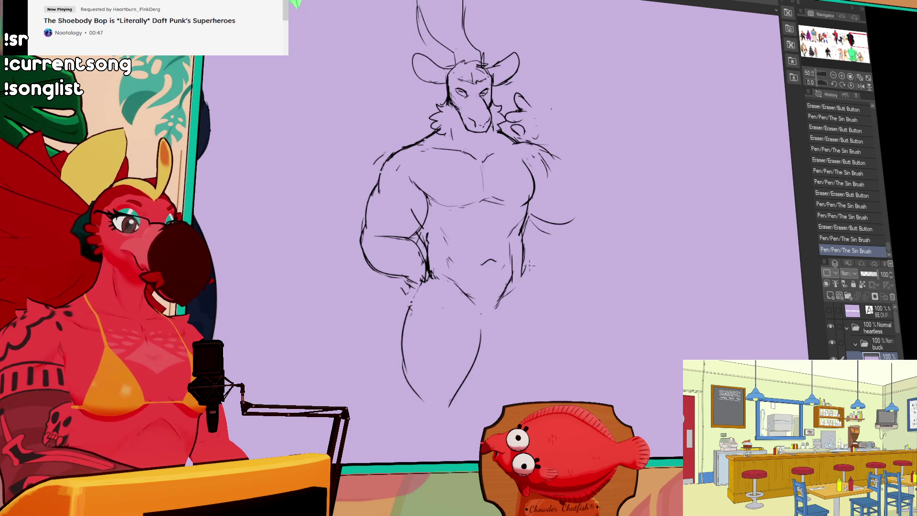
{"action": "left_click_drag", "start_coordinate": [523, 266], "coordinate": [511, 289]}
{"action": "mouse_move", "coordinate": [517, 284]}
{"action": "left_mouse_down"}
{"action": "mouse_move", "coordinate": [512, 292]}
{"action": "mouse_move", "coordinate": [420, 244]}
{"action": "left_mouse_up"}
{"action": "key", "text": "ctrl+z"}
- Rework the left shoulder, arm and centre chest lines
{"action": "left_click_drag", "start_coordinate": [407, 199], "coordinate": [394, 210]}
{"action": "mouse_move", "coordinate": [402, 196]}
{"action": "left_mouse_down"}
{"action": "mouse_move", "coordinate": [386, 206]}
{"action": "mouse_move", "coordinate": [425, 248]}
{"action": "mouse_move", "coordinate": [428, 239]}
{"action": "left_mouse_up"}
{"action": "mouse_move", "coordinate": [434, 217]}
{"action": "left_mouse_down"}
{"action": "mouse_move", "coordinate": [439, 232]}
{"action": "mouse_move", "coordinate": [440, 210]}
{"action": "left_mouse_up"}
{"action": "mouse_move", "coordinate": [501, 224]}
{"action": "left_mouse_down"}
{"action": "mouse_move", "coordinate": [453, 225]}
{"action": "mouse_move", "coordinate": [501, 224]}
{"action": "left_mouse_up"}
{"action": "left_click_drag", "start_coordinate": [610, 223], "coordinate": [609, 217]}
{"action": "mouse_move", "coordinate": [472, 229]}
{"action": "left_mouse_down"}
{"action": "mouse_move", "coordinate": [483, 236]}
{"action": "mouse_move", "coordinate": [453, 235]}
{"action": "mouse_move", "coordinate": [486, 229]}
{"action": "mouse_move", "coordinate": [497, 215]}
{"action": "mouse_move", "coordinate": [502, 222]}
{"action": "left_mouse_up"}
{"action": "mouse_move", "coordinate": [494, 208]}
{"action": "left_mouse_down"}
{"action": "mouse_move", "coordinate": [507, 224]}
{"action": "mouse_move", "coordinate": [499, 222]}
{"action": "left_mouse_up"}
{"action": "left_click_drag", "start_coordinate": [609, 194], "coordinate": [602, 205]}
{"action": "mouse_move", "coordinate": [494, 210]}
{"action": "left_mouse_down"}
{"action": "mouse_move", "coordinate": [507, 214]}
{"action": "mouse_move", "coordinate": [505, 175]}
{"action": "left_mouse_up"}
- Redraw the thigh and add a curve at the hip, then reframe the sketch
{"action": "left_click_drag", "start_coordinate": [514, 286], "coordinate": [521, 303]}
{"action": "mouse_move", "coordinate": [518, 300]}
{"action": "left_mouse_down"}
{"action": "mouse_move", "coordinate": [525, 319]}
{"action": "mouse_move", "coordinate": [496, 334]}
{"action": "mouse_move", "coordinate": [523, 320]}
{"action": "left_mouse_up"}
{"action": "left_click_drag", "start_coordinate": [518, 308], "coordinate": [525, 319]}
{"action": "left_click_drag", "start_coordinate": [518, 308], "coordinate": [525, 322]}
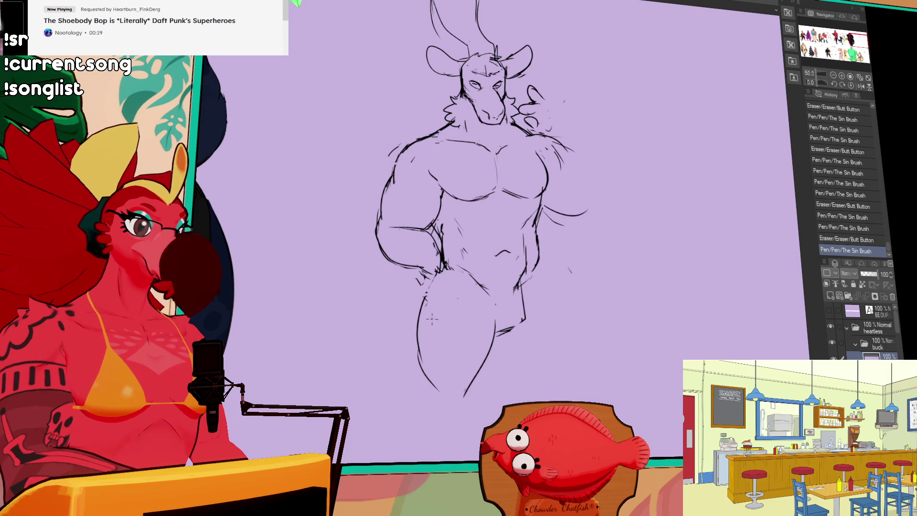
{"action": "left_click_drag", "start_coordinate": [477, 347], "coordinate": [471, 294]}
{"action": "left_click_drag", "start_coordinate": [555, 230], "coordinate": [587, 291]}
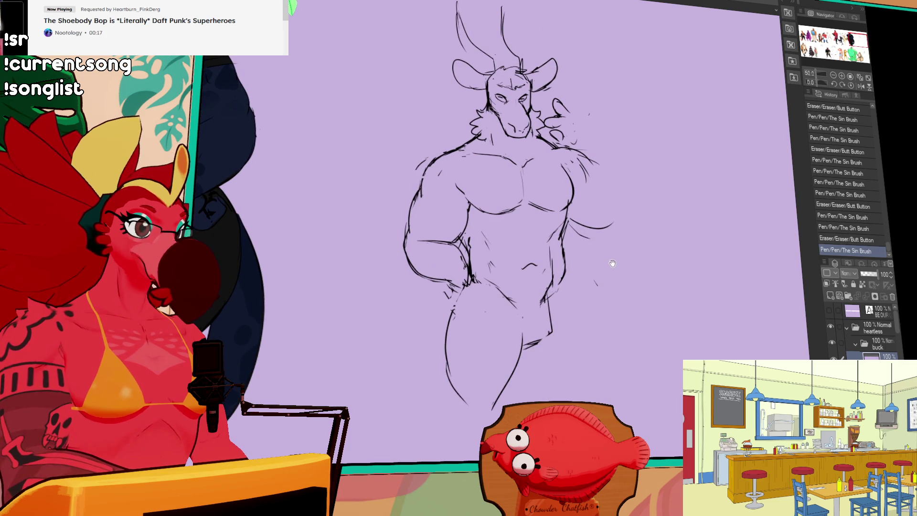
{"action": "mouse_move", "coordinate": [498, 197]}
{"action": "left_mouse_down"}
{"action": "mouse_move", "coordinate": [758, 200]}
{"action": "mouse_move", "coordinate": [598, 202]}
{"action": "left_mouse_up"}
{"action": "mouse_move", "coordinate": [739, 203]}
{"action": "left_mouse_down"}
{"action": "mouse_move", "coordinate": [648, 182]}
{"action": "mouse_move", "coordinate": [634, 239]}
{"action": "mouse_move", "coordinate": [427, 415]}
{"action": "mouse_move", "coordinate": [620, 93]}
{"action": "mouse_move", "coordinate": [657, 205]}
{"action": "left_mouse_up"}
{"action": "key", "text": "ctrl+t"}
- Shrink and shift the whole sketch slightly, commit the transform and deselect
{"action": "left_click_drag", "start_coordinate": [666, 458], "coordinate": [652, 426]}
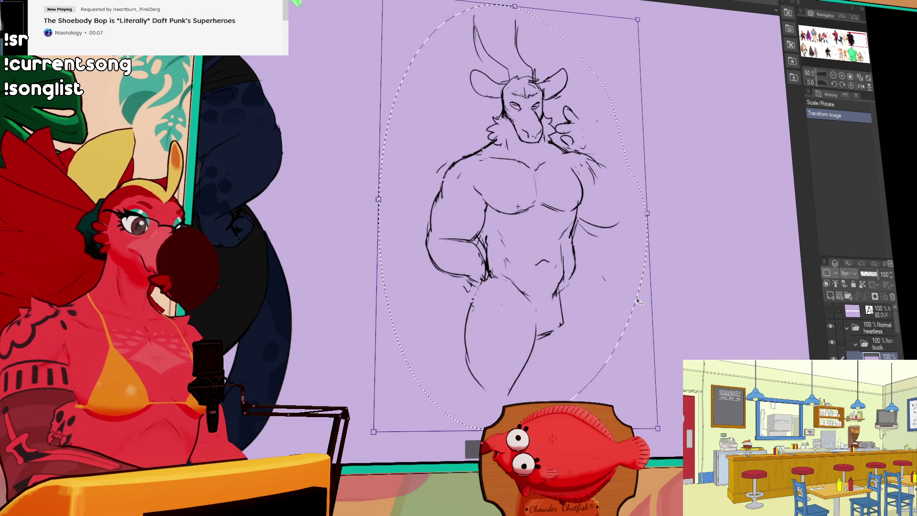
{"action": "key", "text": "Return"}
{"action": "key", "text": "ctrl+d"}
- Redraw the arm lines and pen the raised right arm with hatching beside the head
{"action": "left_click_drag", "start_coordinate": [446, 240], "coordinate": [477, 235]}
{"action": "left_click_drag", "start_coordinate": [477, 234], "coordinate": [491, 224]}
{"action": "mouse_move", "coordinate": [580, 218]}
{"action": "left_mouse_down"}
{"action": "mouse_move", "coordinate": [634, 219]}
{"action": "mouse_move", "coordinate": [586, 221]}
{"action": "left_mouse_up"}
{"action": "mouse_move", "coordinate": [591, 163]}
{"action": "left_mouse_down"}
{"action": "mouse_move", "coordinate": [609, 156]}
{"action": "mouse_move", "coordinate": [607, 119]}
{"action": "left_mouse_up"}
{"action": "left_click_drag", "start_coordinate": [602, 130], "coordinate": [613, 131]}
{"action": "left_click_drag", "start_coordinate": [606, 128], "coordinate": [635, 188]}
{"action": "key", "text": "ctrl+z"}
{"action": "key", "text": "ctrl+y"}
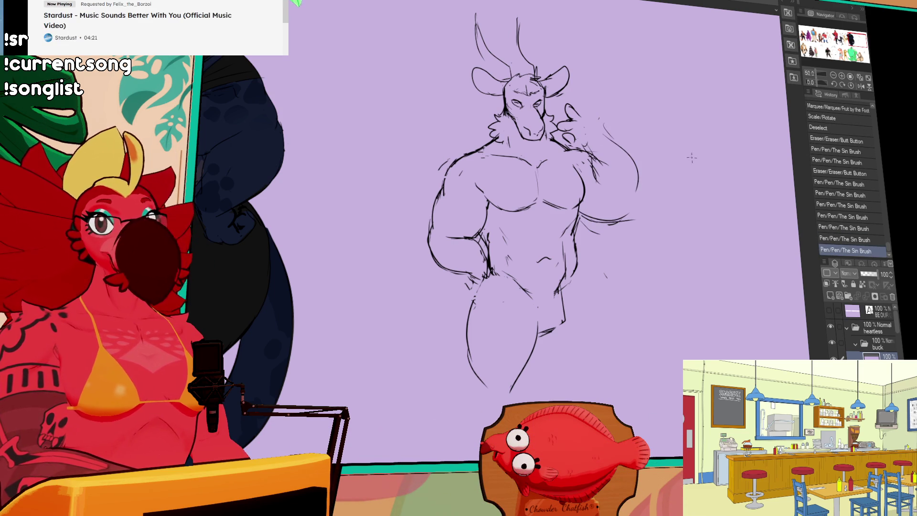
{"action": "left_click", "coordinate": [836, 55]}
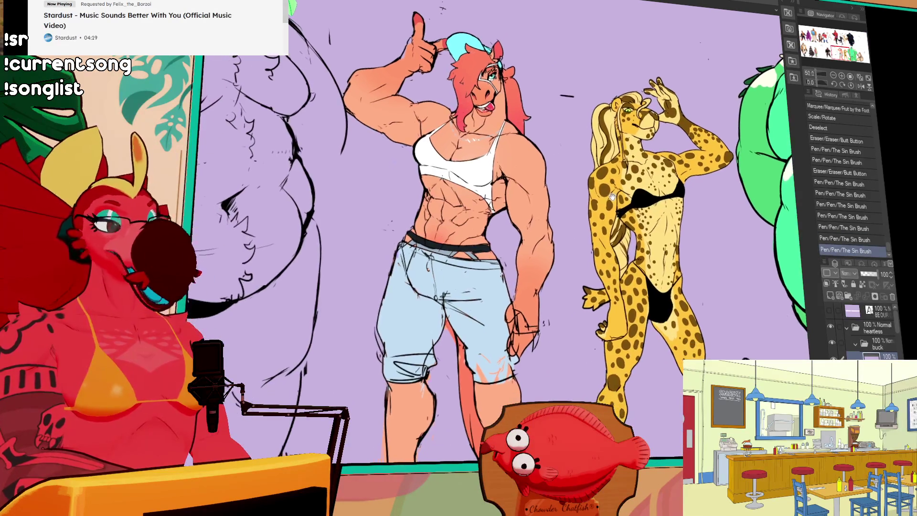
{"action": "mouse_move", "coordinate": [615, 197]}
{"action": "left_mouse_down"}
{"action": "mouse_move", "coordinate": [642, 222]}
{"action": "mouse_move", "coordinate": [620, 218]}
{"action": "left_mouse_up"}
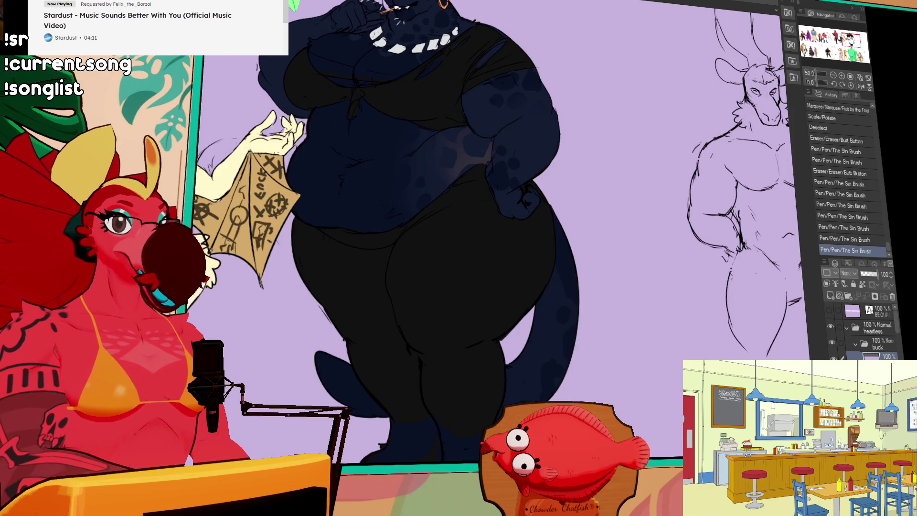
{"action": "left_click", "coordinate": [851, 42]}
{"action": "left_click_drag", "start_coordinate": [676, 237], "coordinate": [684, 219]}
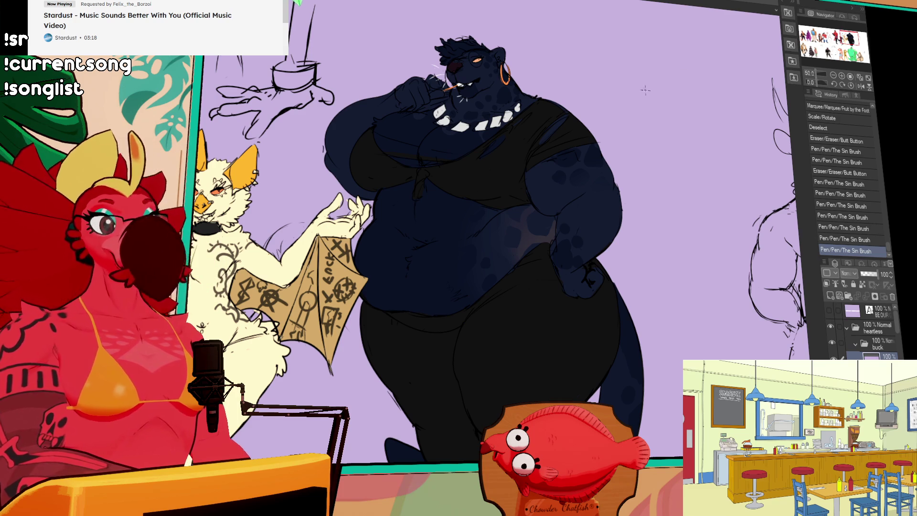
{"action": "scroll", "coordinate": [688, 84], "scroll_direction": "right", "scroll_amount": 5}
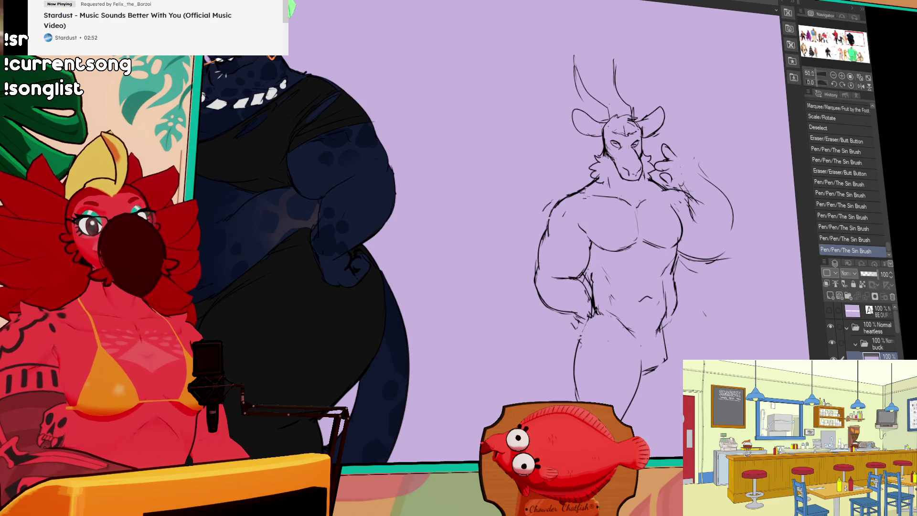
- Touch up the lines around the raised hand and right shoulder, erasing stray marks
{"action": "left_click_drag", "start_coordinate": [745, 127], "coordinate": [752, 123]}
{"action": "left_click_drag", "start_coordinate": [621, 239], "coordinate": [549, 203]}
{"action": "mouse_move", "coordinate": [606, 224]}
{"action": "left_mouse_down"}
{"action": "mouse_move", "coordinate": [621, 215]}
{"action": "mouse_move", "coordinate": [654, 219]}
{"action": "left_mouse_up"}
{"action": "key", "text": "ctrl+z"}
{"action": "left_click_drag", "start_coordinate": [635, 217], "coordinate": [648, 219]}
{"action": "mouse_move", "coordinate": [634, 214]}
{"action": "left_mouse_down"}
{"action": "mouse_move", "coordinate": [653, 219]}
{"action": "mouse_move", "coordinate": [646, 197]}
{"action": "left_mouse_up"}
{"action": "mouse_move", "coordinate": [621, 159]}
{"action": "left_mouse_down"}
{"action": "mouse_move", "coordinate": [613, 187]}
{"action": "mouse_move", "coordinate": [620, 172]}
{"action": "mouse_move", "coordinate": [621, 189]}
{"action": "mouse_move", "coordinate": [630, 173]}
{"action": "mouse_move", "coordinate": [596, 181]}
{"action": "mouse_move", "coordinate": [625, 182]}
{"action": "left_mouse_up"}
- Clean stray marks at the left shoulder and retouch the left hip and arm lines
{"action": "left_click_drag", "start_coordinate": [665, 134], "coordinate": [672, 141]}
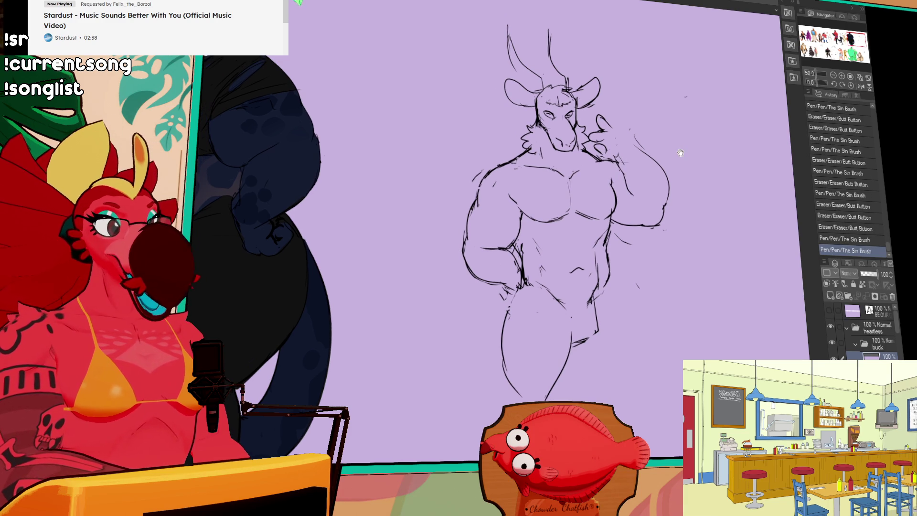
{"action": "mouse_move", "coordinate": [492, 175]}
{"action": "left_mouse_down"}
{"action": "mouse_move", "coordinate": [472, 212]}
{"action": "mouse_move", "coordinate": [484, 178]}
{"action": "left_mouse_up"}
{"action": "mouse_move", "coordinate": [654, 148]}
{"action": "left_mouse_down"}
{"action": "mouse_move", "coordinate": [662, 155]}
{"action": "mouse_move", "coordinate": [609, 160]}
{"action": "left_mouse_up"}
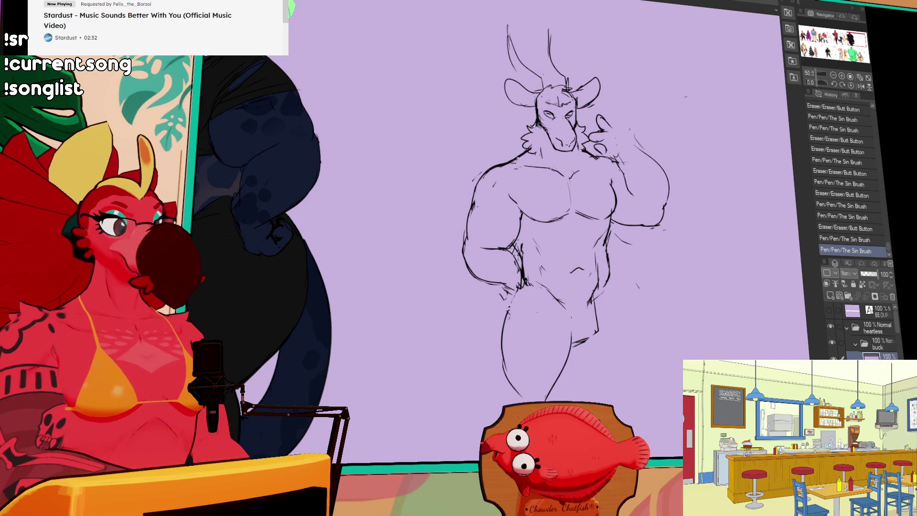
{"action": "mouse_move", "coordinate": [494, 245]}
{"action": "left_mouse_down"}
{"action": "mouse_move", "coordinate": [511, 256]}
{"action": "mouse_move", "coordinate": [484, 277]}
{"action": "mouse_move", "coordinate": [501, 286]}
{"action": "left_mouse_up"}
{"action": "left_click_drag", "start_coordinate": [481, 243], "coordinate": [504, 254]}
{"action": "left_click_drag", "start_coordinate": [473, 197], "coordinate": [466, 216]}
- Redraw the right hip, groin and leg lines and add strokes across the upper thigh
{"action": "mouse_move", "coordinate": [609, 280]}
{"action": "left_mouse_down"}
{"action": "mouse_move", "coordinate": [610, 198]}
{"action": "mouse_move", "coordinate": [600, 249]}
{"action": "left_mouse_up"}
{"action": "left_click_drag", "start_coordinate": [598, 239], "coordinate": [592, 255]}
{"action": "mouse_move", "coordinate": [595, 216]}
{"action": "left_mouse_down"}
{"action": "mouse_move", "coordinate": [600, 261]}
{"action": "mouse_move", "coordinate": [600, 233]}
{"action": "mouse_move", "coordinate": [580, 261]}
{"action": "mouse_move", "coordinate": [593, 269]}
{"action": "mouse_move", "coordinate": [586, 261]}
{"action": "left_mouse_up"}
{"action": "mouse_move", "coordinate": [597, 246]}
{"action": "left_mouse_down"}
{"action": "mouse_move", "coordinate": [580, 261]}
{"action": "mouse_move", "coordinate": [595, 260]}
{"action": "left_mouse_up"}
{"action": "left_click_drag", "start_coordinate": [594, 239], "coordinate": [588, 261]}
{"action": "left_click_drag", "start_coordinate": [531, 218], "coordinate": [554, 224]}
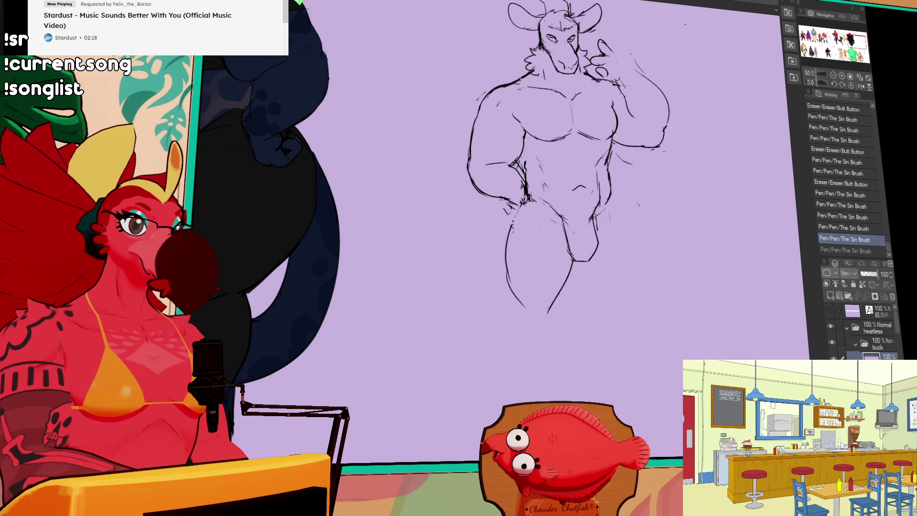
{"action": "left_click_drag", "start_coordinate": [518, 249], "coordinate": [595, 261]}
- Redraw the right thigh line longer and touch up the lower leg lines
{"action": "left_click_drag", "start_coordinate": [620, 210], "coordinate": [621, 263]}
{"action": "mouse_move", "coordinate": [603, 214]}
{"action": "left_mouse_down"}
{"action": "mouse_move", "coordinate": [569, 222]}
{"action": "mouse_move", "coordinate": [594, 303]}
{"action": "mouse_move", "coordinate": [599, 261]}
{"action": "mouse_move", "coordinate": [600, 303]}
{"action": "left_mouse_up"}
{"action": "key", "text": "ctrl+z"}
{"action": "key", "text": "ctrl+z"}
{"action": "mouse_move", "coordinate": [539, 273]}
{"action": "left_mouse_down"}
{"action": "mouse_move", "coordinate": [559, 318]}
{"action": "mouse_move", "coordinate": [556, 310]}
{"action": "left_mouse_up"}
{"action": "left_click_drag", "start_coordinate": [549, 287], "coordinate": [559, 310]}
{"action": "scroll", "coordinate": [558, 310], "scroll_direction": "up", "scroll_amount": 2}
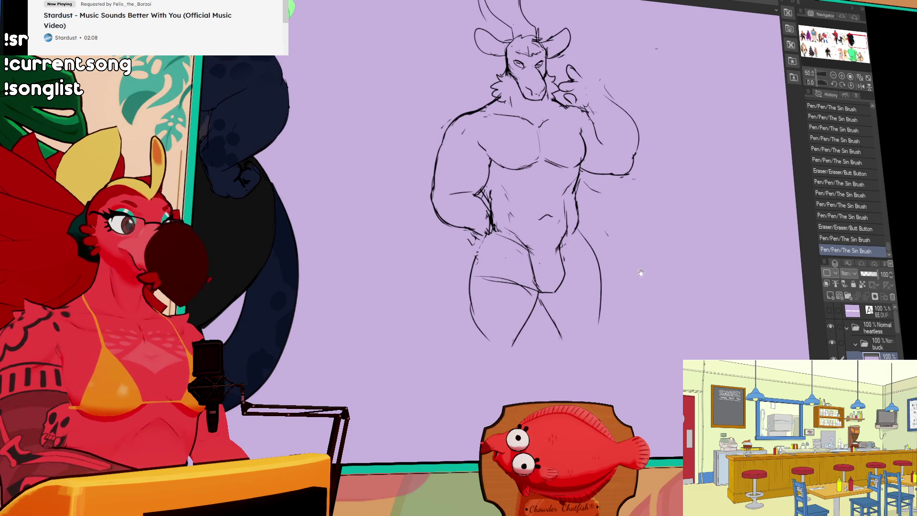
- Clean up the faint and stray lines around the crotch
{"action": "left_click_drag", "start_coordinate": [545, 279], "coordinate": [553, 263]}
{"action": "mouse_move", "coordinate": [550, 266]}
{"action": "left_mouse_down"}
{"action": "mouse_move", "coordinate": [563, 265]}
{"action": "mouse_move", "coordinate": [554, 248]}
{"action": "mouse_move", "coordinate": [552, 267]}
{"action": "left_mouse_up"}
{"action": "mouse_move", "coordinate": [609, 225]}
{"action": "left_mouse_down"}
{"action": "mouse_move", "coordinate": [605, 262]}
{"action": "mouse_move", "coordinate": [595, 251]}
{"action": "left_mouse_up"}
{"action": "mouse_move", "coordinate": [498, 286]}
{"action": "left_mouse_down"}
{"action": "mouse_move", "coordinate": [492, 277]}
{"action": "mouse_move", "coordinate": [501, 286]}
{"action": "left_mouse_up"}
{"action": "key", "text": "ctrl+z"}
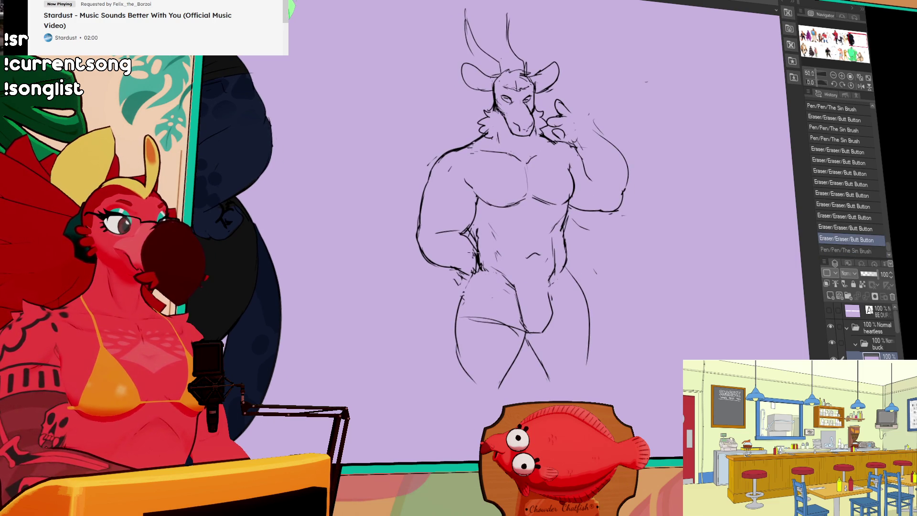
{"action": "left_click_drag", "start_coordinate": [471, 255], "coordinate": [465, 249]}
{"action": "mouse_move", "coordinate": [465, 239]}
{"action": "left_mouse_down"}
{"action": "mouse_move", "coordinate": [470, 253]}
{"action": "mouse_move", "coordinate": [468, 246]}
{"action": "mouse_move", "coordinate": [484, 248]}
{"action": "mouse_move", "coordinate": [458, 272]}
{"action": "left_mouse_up"}
- Add a line across the left forearm and touch up the chest lines
{"action": "left_click_drag", "start_coordinate": [430, 227], "coordinate": [472, 234]}
{"action": "left_click_drag", "start_coordinate": [620, 189], "coordinate": [596, 210]}
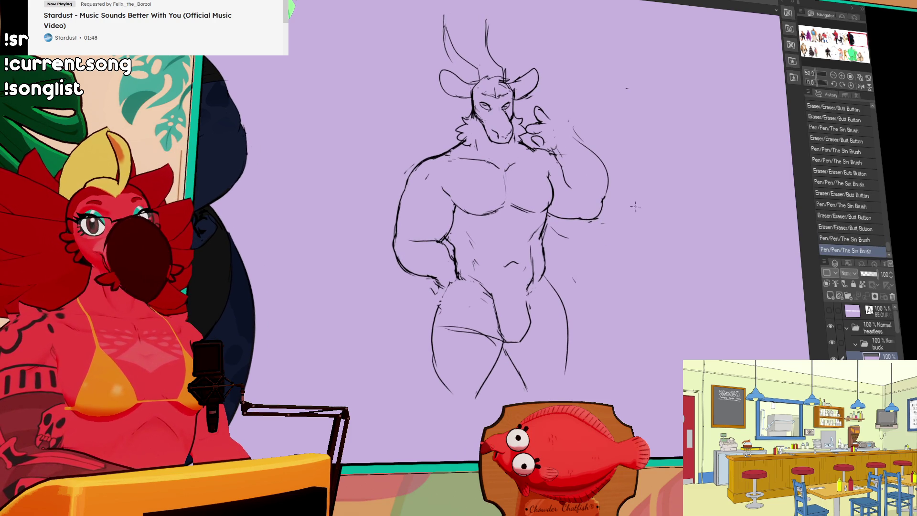
{"action": "scroll", "coordinate": [648, 201], "scroll_direction": "up", "scroll_amount": 2}
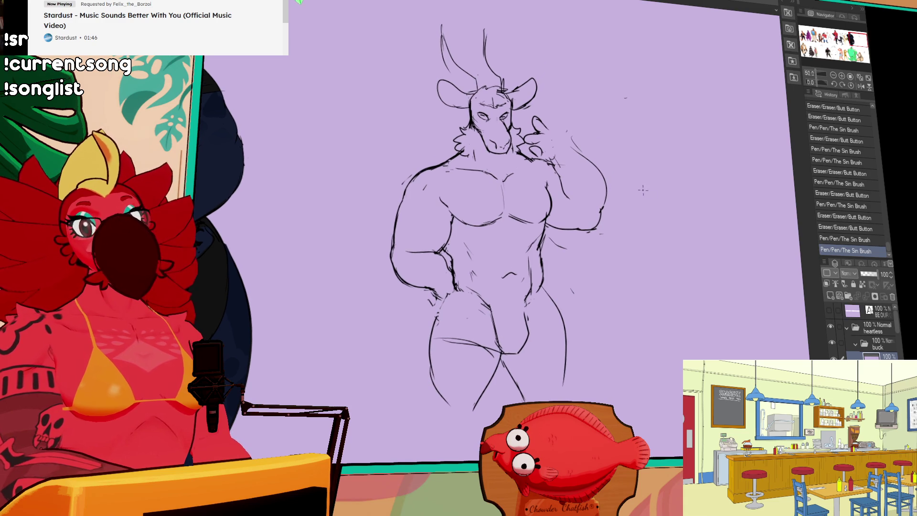
{"action": "scroll", "coordinate": [622, 195], "scroll_direction": "down", "scroll_amount": 2}
{"action": "mouse_move", "coordinate": [522, 210]}
{"action": "left_mouse_down"}
{"action": "mouse_move", "coordinate": [531, 219]}
{"action": "mouse_move", "coordinate": [520, 207]}
{"action": "left_mouse_up"}
{"action": "mouse_move", "coordinate": [524, 200]}
{"action": "left_mouse_down"}
{"action": "mouse_move", "coordinate": [536, 209]}
{"action": "mouse_move", "coordinate": [521, 204]}
{"action": "left_mouse_up"}
{"action": "left_click_drag", "start_coordinate": [612, 174], "coordinate": [637, 246]}
{"action": "left_click_drag", "start_coordinate": [540, 206], "coordinate": [541, 207]}
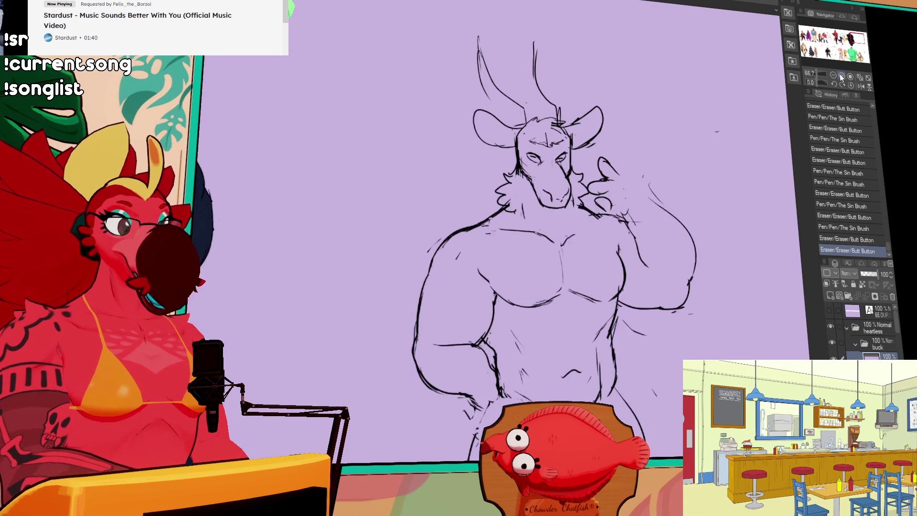
- Zoom in on the head and redraw the muzzle and chin lines
{"action": "left_click", "coordinate": [841, 76]}
{"action": "left_click", "coordinate": [841, 76]}
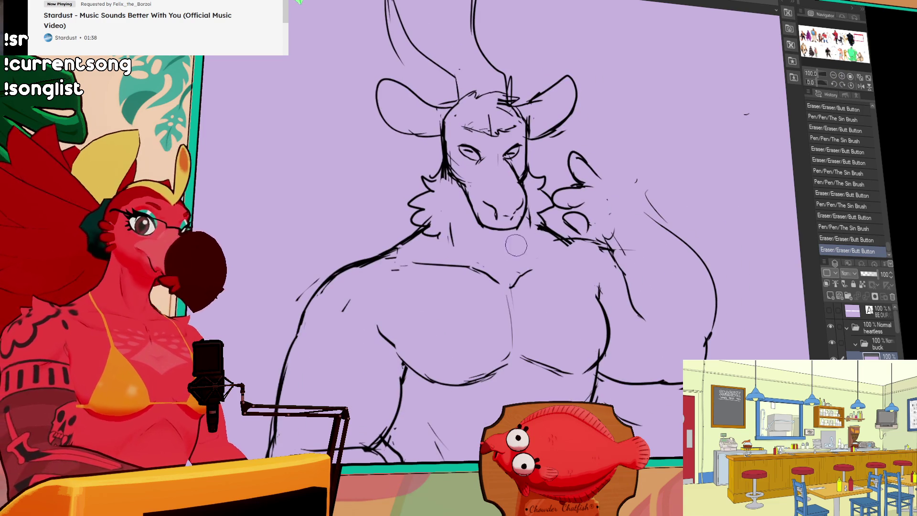
{"action": "mouse_move", "coordinate": [483, 225]}
{"action": "left_mouse_down"}
{"action": "mouse_move", "coordinate": [494, 233]}
{"action": "mouse_move", "coordinate": [510, 215]}
{"action": "mouse_move", "coordinate": [511, 234]}
{"action": "mouse_move", "coordinate": [512, 224]}
{"action": "left_mouse_up"}
{"action": "mouse_move", "coordinate": [478, 221]}
{"action": "left_mouse_down"}
{"action": "mouse_move", "coordinate": [510, 223]}
{"action": "mouse_move", "coordinate": [521, 198]}
{"action": "mouse_move", "coordinate": [513, 216]}
{"action": "mouse_move", "coordinate": [501, 205]}
{"action": "mouse_move", "coordinate": [496, 225]}
{"action": "left_mouse_up"}
{"action": "key", "text": "ctrl+z"}
{"action": "key", "text": "ctrl+z"}
{"action": "key", "text": "ctrl+z"}
- Lasso the chin lines, move them into place, and redraw the chin line
{"action": "left_click_drag", "start_coordinate": [580, 130], "coordinate": [589, 180]}
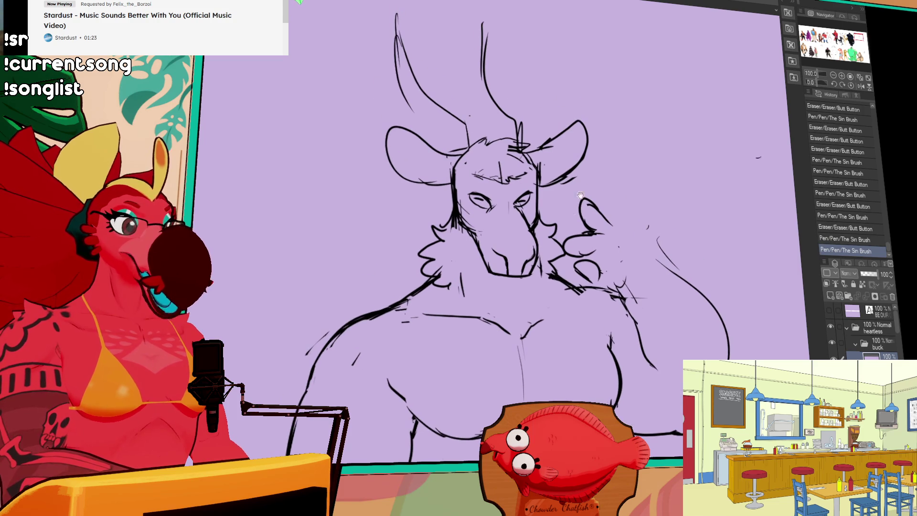
{"action": "key", "text": "m"}
{"action": "mouse_move", "coordinate": [538, 236]}
{"action": "left_mouse_down"}
{"action": "mouse_move", "coordinate": [492, 277]}
{"action": "mouse_move", "coordinate": [525, 286]}
{"action": "mouse_move", "coordinate": [510, 257]}
{"action": "mouse_move", "coordinate": [499, 268]}
{"action": "left_mouse_up"}
{"action": "key", "text": "ctrl+d"}
{"action": "left_click_drag", "start_coordinate": [498, 264], "coordinate": [501, 272]}
{"action": "mouse_move", "coordinate": [497, 270]}
{"action": "left_mouse_down"}
{"action": "mouse_move", "coordinate": [524, 275]}
{"action": "mouse_move", "coordinate": [511, 274]}
{"action": "left_mouse_up"}
{"action": "left_click_drag", "start_coordinate": [502, 272], "coordinate": [529, 275]}
- Erase short stray lines and marks around the head
{"action": "left_click_drag", "start_coordinate": [609, 207], "coordinate": [597, 184]}
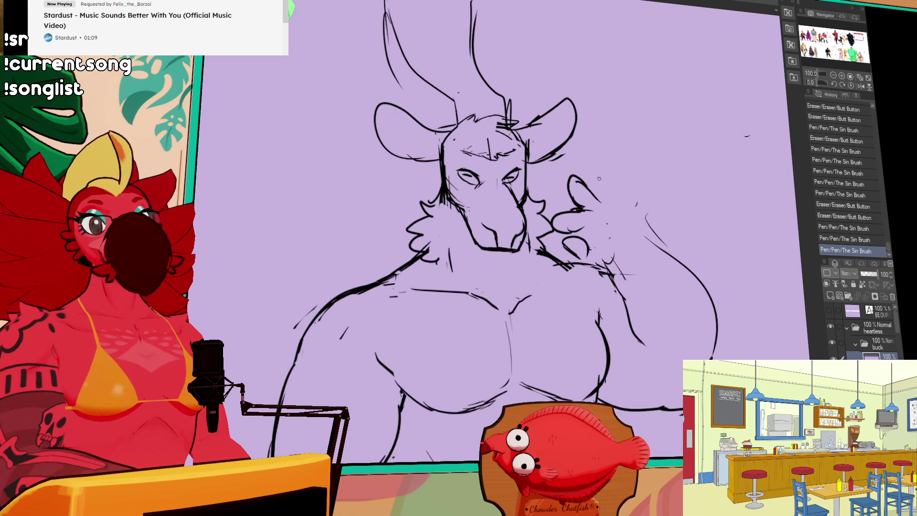
{"action": "left_click_drag", "start_coordinate": [654, 219], "coordinate": [666, 191]}
{"action": "left_click_drag", "start_coordinate": [619, 214], "coordinate": [605, 206]}
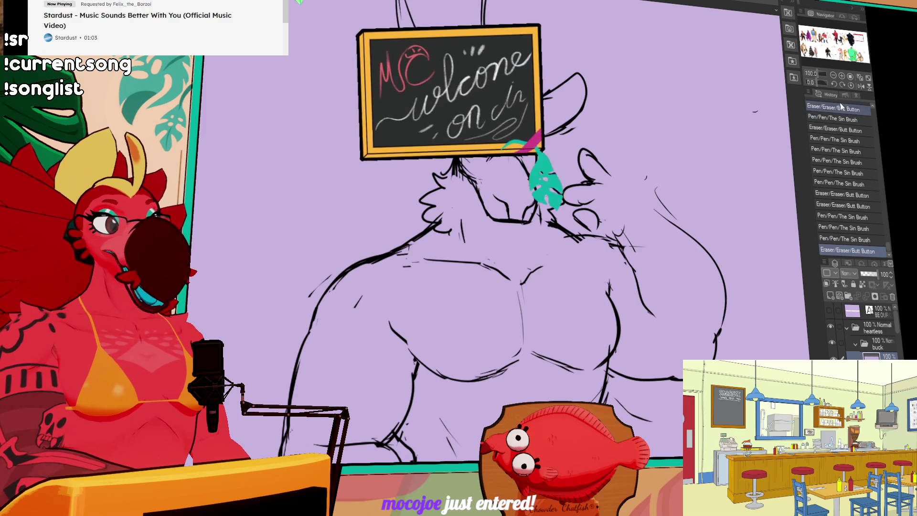
{"action": "key", "text": "ctrl+minus"}
{"action": "left_click_drag", "start_coordinate": [661, 224], "coordinate": [707, 255]}
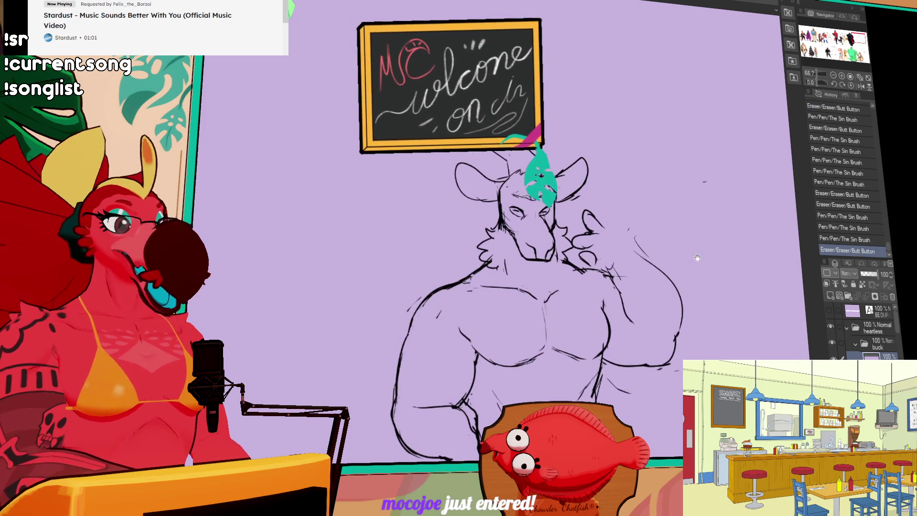
- Draw the two horns above the head
{"action": "left_click_drag", "start_coordinate": [455, 85], "coordinate": [502, 157]}
{"action": "left_click_drag", "start_coordinate": [513, 89], "coordinate": [537, 165]}
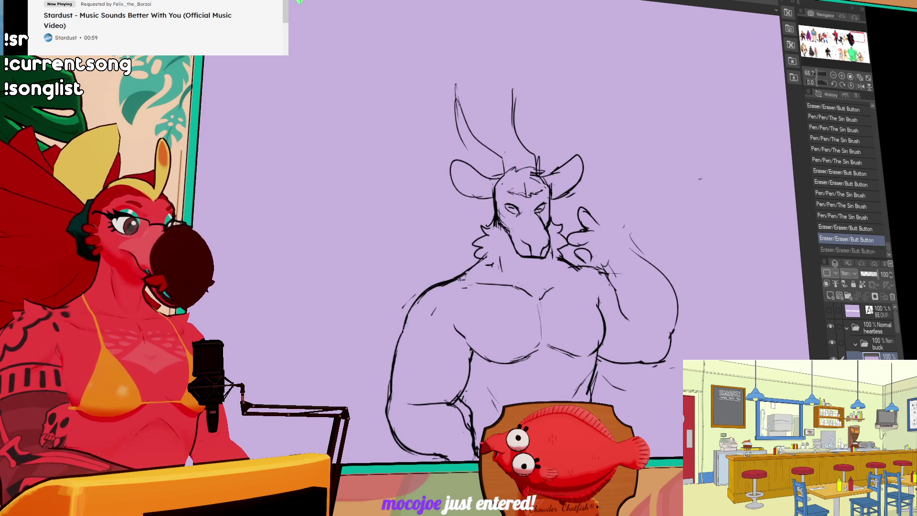
{"action": "mouse_move", "coordinate": [470, 275]}
{"action": "left_mouse_down"}
{"action": "mouse_move", "coordinate": [490, 247]}
{"action": "mouse_move", "coordinate": [483, 260]}
{"action": "mouse_move", "coordinate": [491, 263]}
{"action": "left_mouse_up"}
{"action": "key", "text": "ctrl+z"}
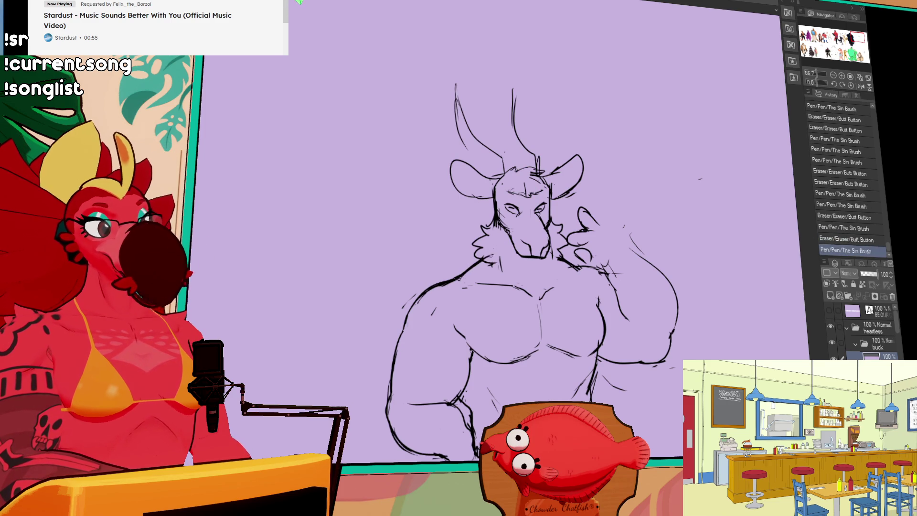
{"action": "key", "text": "ctrl+z"}
- Erase small areas and stray lines on the torso
{"action": "left_click_drag", "start_coordinate": [546, 251], "coordinate": [535, 225]}
{"action": "left_click_drag", "start_coordinate": [580, 318], "coordinate": [582, 218]}
{"action": "left_click_drag", "start_coordinate": [467, 283], "coordinate": [469, 270]}
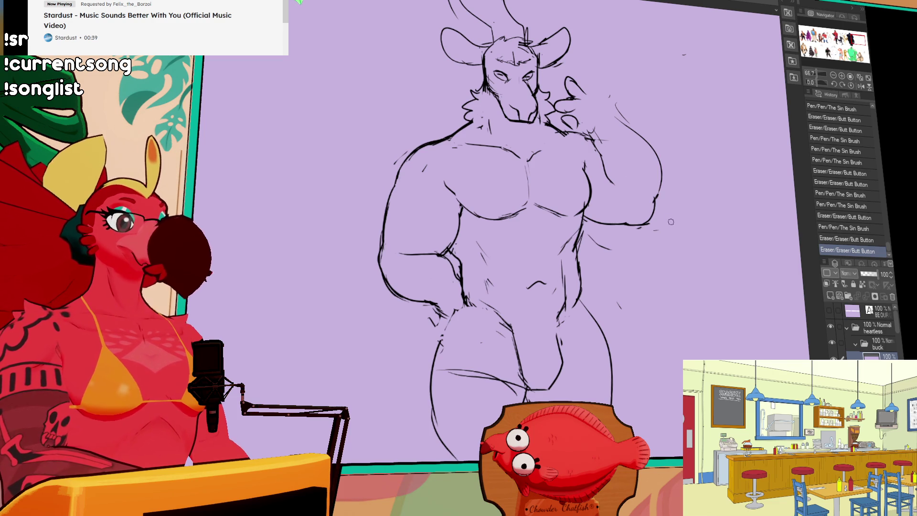
{"action": "left_click_drag", "start_coordinate": [668, 218], "coordinate": [694, 112]}
{"action": "mouse_move", "coordinate": [480, 257]}
{"action": "left_mouse_down"}
{"action": "mouse_move", "coordinate": [556, 275]}
{"action": "mouse_move", "coordinate": [602, 265]}
{"action": "left_mouse_up"}
{"action": "key", "text": "ctrl+z"}
- Clean up marks near the snout and fur strokes at the left of the neck
{"action": "left_click_drag", "start_coordinate": [648, 125], "coordinate": [639, 245]}
{"action": "left_click_drag", "start_coordinate": [629, 213], "coordinate": [638, 255]}
{"action": "mouse_move", "coordinate": [563, 177]}
{"action": "left_mouse_down"}
{"action": "mouse_move", "coordinate": [529, 150]}
{"action": "mouse_move", "coordinate": [565, 183]}
{"action": "left_mouse_up"}
{"action": "left_click_drag", "start_coordinate": [501, 171], "coordinate": [494, 187]}
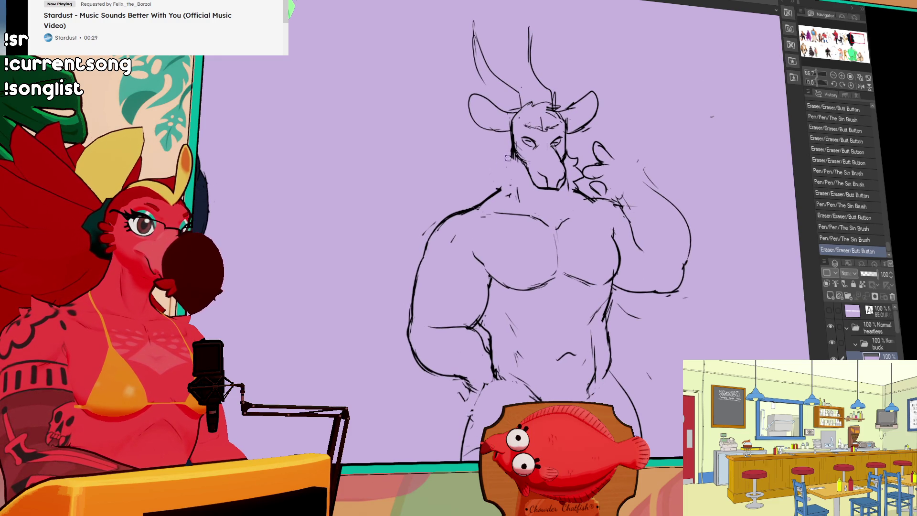
- Rework the raised hand, deleting its old lines inside a lasso selection
{"action": "left_click_drag", "start_coordinate": [573, 156], "coordinate": [574, 161]}
{"action": "left_click_drag", "start_coordinate": [573, 157], "coordinate": [576, 162]}
{"action": "left_click_drag", "start_coordinate": [574, 158], "coordinate": [578, 162]}
{"action": "left_click_drag", "start_coordinate": [502, 168], "coordinate": [527, 204]}
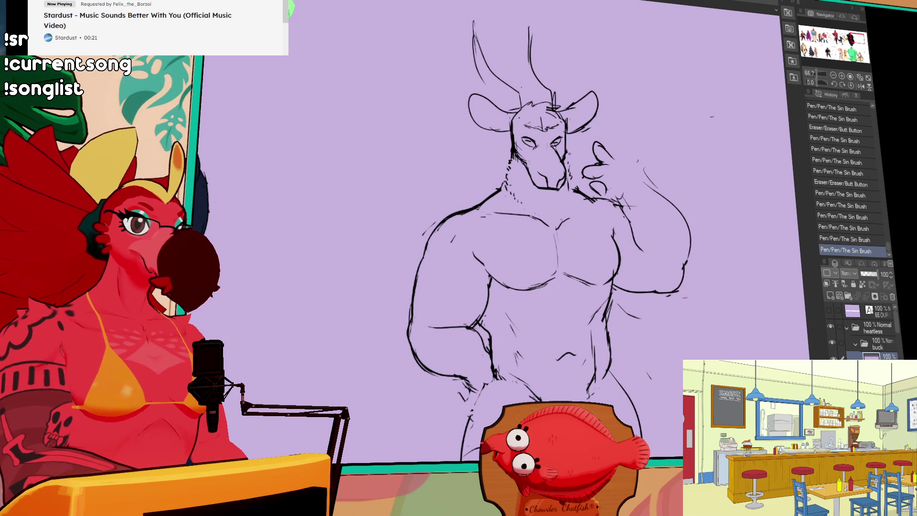
{"action": "left_click_drag", "start_coordinate": [571, 175], "coordinate": [620, 167]}
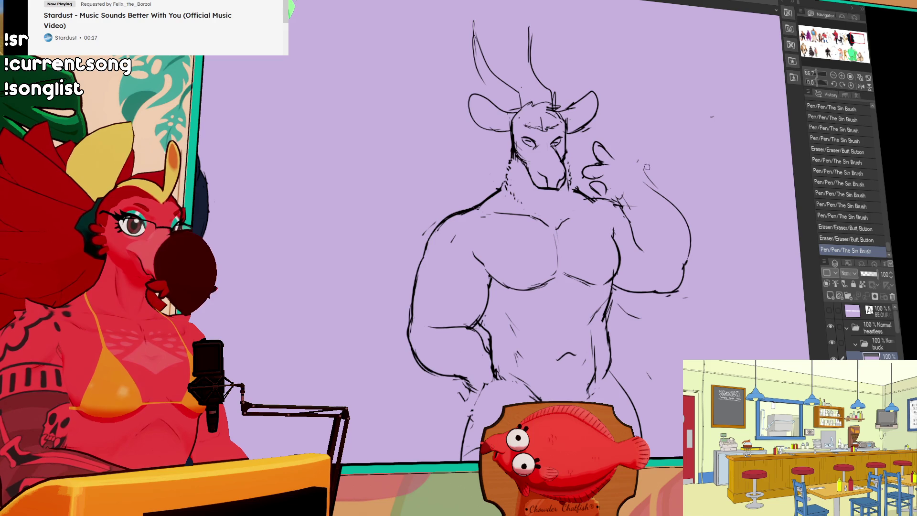
{"action": "mouse_move", "coordinate": [608, 189]}
{"action": "left_mouse_down"}
{"action": "mouse_move", "coordinate": [594, 178]}
{"action": "mouse_move", "coordinate": [629, 126]}
{"action": "mouse_move", "coordinate": [645, 172]}
{"action": "mouse_move", "coordinate": [673, 206]}
{"action": "left_mouse_up"}
{"action": "key", "text": "Delete"}
{"action": "key", "text": "ctrl+d"}
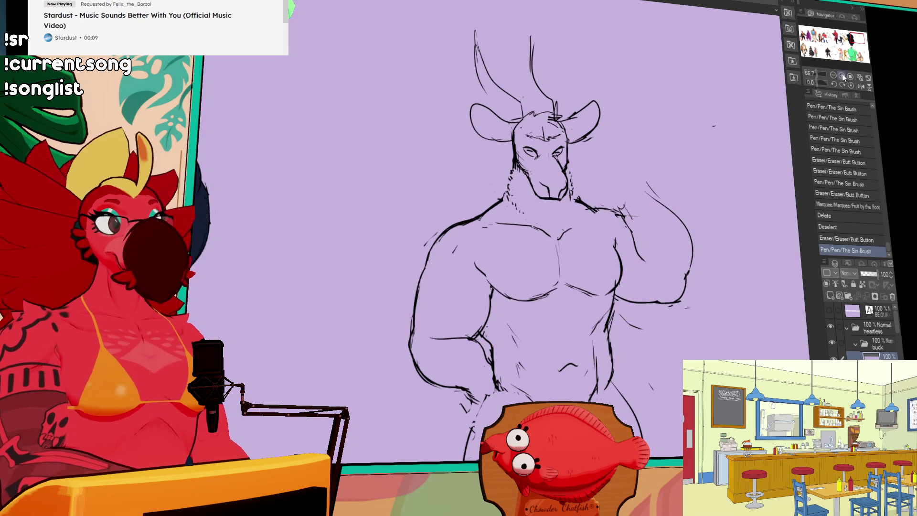
- Redraw the eyes, the top of the head and the forehead between the horns
{"action": "scroll", "coordinate": [551, 31], "scroll_direction": "up", "scroll_amount": 1}
{"action": "mouse_move", "coordinate": [555, 216]}
{"action": "left_mouse_down"}
{"action": "mouse_move", "coordinate": [570, 204]}
{"action": "mouse_move", "coordinate": [559, 217]}
{"action": "mouse_move", "coordinate": [568, 203]}
{"action": "mouse_move", "coordinate": [553, 193]}
{"action": "mouse_move", "coordinate": [565, 195]}
{"action": "left_mouse_up"}
{"action": "left_click_drag", "start_coordinate": [510, 193], "coordinate": [521, 196]}
{"action": "mouse_move", "coordinate": [518, 193]}
{"action": "left_mouse_down"}
{"action": "mouse_move", "coordinate": [530, 198]}
{"action": "mouse_move", "coordinate": [525, 210]}
{"action": "mouse_move", "coordinate": [549, 189]}
{"action": "mouse_move", "coordinate": [551, 204]}
{"action": "mouse_move", "coordinate": [556, 162]}
{"action": "mouse_move", "coordinate": [564, 168]}
{"action": "left_mouse_up"}
{"action": "left_click_drag", "start_coordinate": [559, 157], "coordinate": [570, 184]}
{"action": "mouse_move", "coordinate": [501, 184]}
{"action": "left_mouse_down"}
{"action": "mouse_move", "coordinate": [568, 176]}
{"action": "mouse_move", "coordinate": [501, 189]}
{"action": "mouse_move", "coordinate": [504, 224]}
{"action": "mouse_move", "coordinate": [551, 206]}
{"action": "left_mouse_up"}
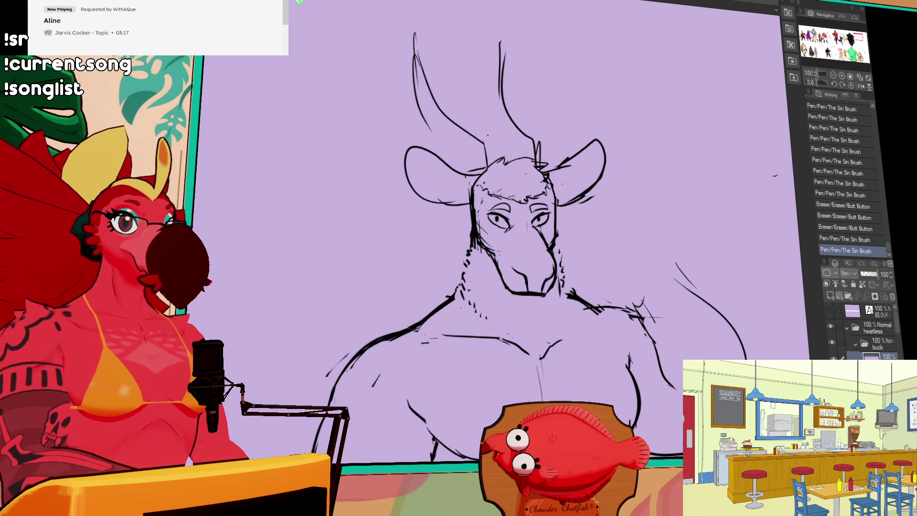
- Glance at the purple character, then center the view back on the goat sketch
{"action": "left_click", "coordinate": [803, 37]}
{"action": "left_click_drag", "start_coordinate": [556, 76], "coordinate": [540, 137]}
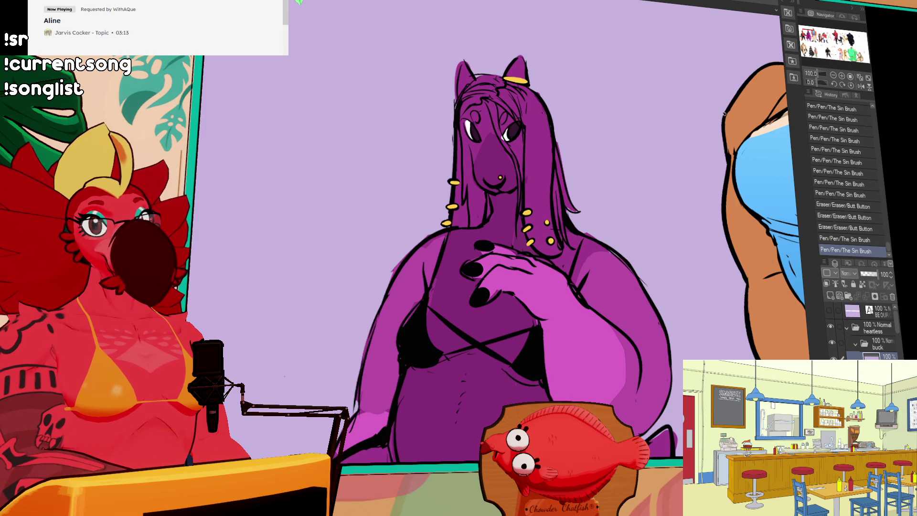
{"action": "left_click_drag", "start_coordinate": [841, 48], "coordinate": [857, 38]}
{"action": "mouse_move", "coordinate": [714, 160]}
{"action": "left_mouse_down"}
{"action": "mouse_move", "coordinate": [573, 200]}
{"action": "mouse_move", "coordinate": [592, 191]}
{"action": "mouse_move", "coordinate": [604, 205]}
{"action": "left_mouse_up"}
- Erase and redraw the right ear base, then redraw the shoulder line
{"action": "mouse_move", "coordinate": [624, 153]}
{"action": "left_mouse_down"}
{"action": "mouse_move", "coordinate": [638, 134]}
{"action": "mouse_move", "coordinate": [619, 148]}
{"action": "left_mouse_up"}
{"action": "mouse_move", "coordinate": [616, 150]}
{"action": "left_mouse_down"}
{"action": "mouse_move", "coordinate": [628, 149]}
{"action": "mouse_move", "coordinate": [609, 158]}
{"action": "mouse_move", "coordinate": [649, 127]}
{"action": "mouse_move", "coordinate": [649, 139]}
{"action": "left_mouse_up"}
{"action": "mouse_move", "coordinate": [635, 177]}
{"action": "left_mouse_down"}
{"action": "mouse_move", "coordinate": [659, 165]}
{"action": "mouse_move", "coordinate": [616, 183]}
{"action": "left_mouse_up"}
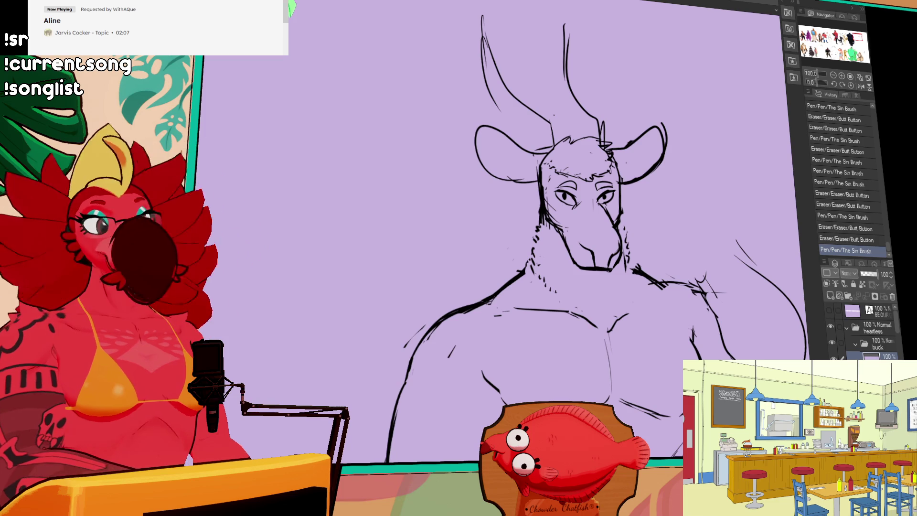
{"action": "mouse_move", "coordinate": [642, 284]}
{"action": "left_mouse_down"}
{"action": "mouse_move", "coordinate": [652, 295]}
{"action": "mouse_move", "coordinate": [701, 289]}
{"action": "mouse_move", "coordinate": [719, 303]}
{"action": "left_mouse_up"}
- Redraw the left shoulder as a thick line, placed slightly lower
{"action": "key", "text": "ctrl+z"}
{"action": "key", "text": "ctrl+z"}
{"action": "mouse_move", "coordinate": [422, 345]}
{"action": "left_mouse_down"}
{"action": "mouse_move", "coordinate": [463, 235]}
{"action": "mouse_move", "coordinate": [502, 205]}
{"action": "left_mouse_up"}
{"action": "left_click_drag", "start_coordinate": [458, 244], "coordinate": [528, 180]}
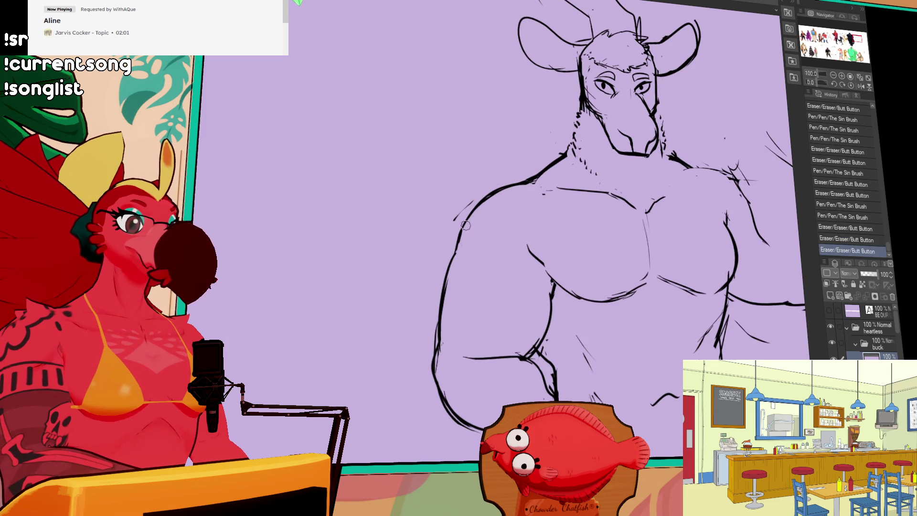
{"action": "key", "text": "ctrl+z"}
{"action": "mouse_move", "coordinate": [462, 239]}
{"action": "left_mouse_down"}
{"action": "mouse_move", "coordinate": [531, 186]}
{"action": "mouse_move", "coordinate": [504, 190]}
{"action": "mouse_move", "coordinate": [544, 177]}
{"action": "left_mouse_up"}
{"action": "mouse_move", "coordinate": [728, 146]}
{"action": "left_mouse_down"}
{"action": "mouse_move", "coordinate": [705, 203]}
{"action": "mouse_move", "coordinate": [709, 183]}
{"action": "left_mouse_up"}
- Add small strokes around the eyes and rework the lines near the right eye
{"action": "left_click_drag", "start_coordinate": [619, 163], "coordinate": [621, 160]}
{"action": "left_click_drag", "start_coordinate": [577, 157], "coordinate": [632, 151]}
{"action": "mouse_move", "coordinate": [731, 143]}
{"action": "left_mouse_down"}
{"action": "mouse_move", "coordinate": [704, 149]}
{"action": "mouse_move", "coordinate": [703, 166]}
{"action": "left_mouse_up"}
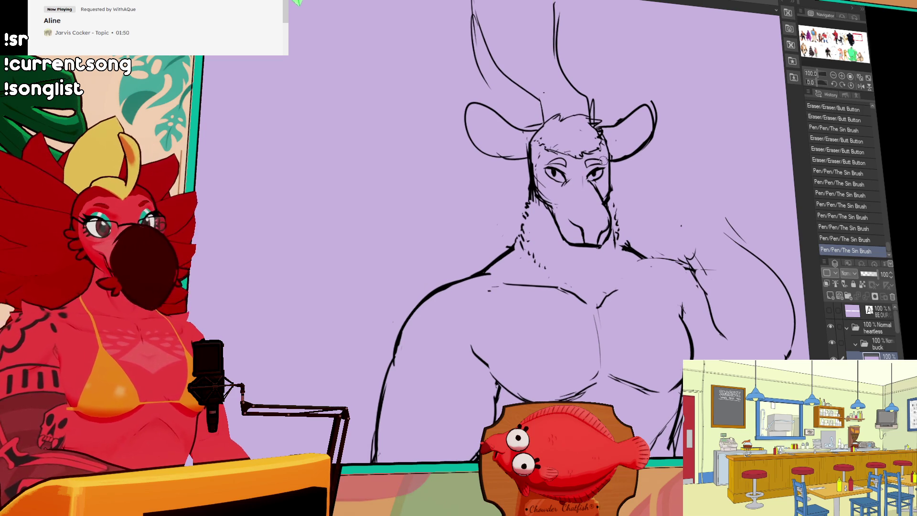
{"action": "left_click_drag", "start_coordinate": [593, 177], "coordinate": [598, 173]}
{"action": "left_click_drag", "start_coordinate": [595, 175], "coordinate": [597, 171]}
{"action": "left_click_drag", "start_coordinate": [591, 173], "coordinate": [597, 170]}
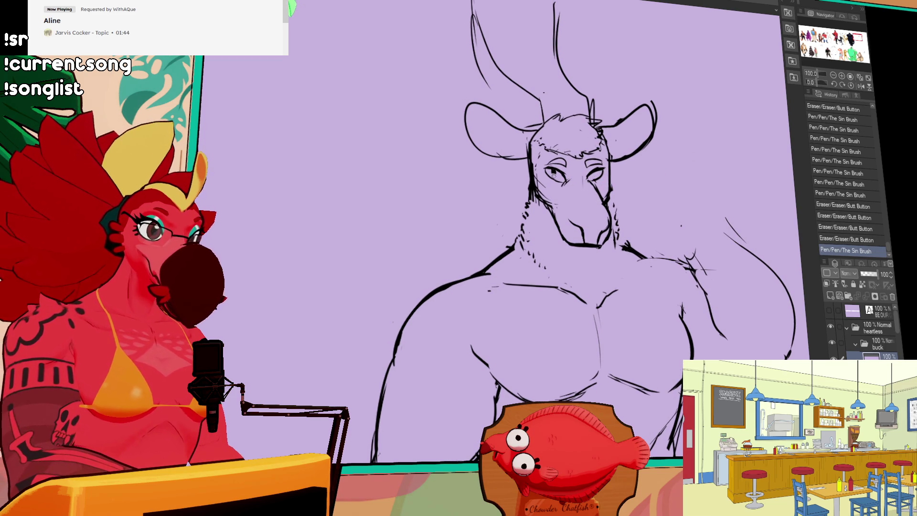
{"action": "left_click_drag", "start_coordinate": [554, 173], "coordinate": [559, 175]}
{"action": "key", "text": "ctrl+z"}
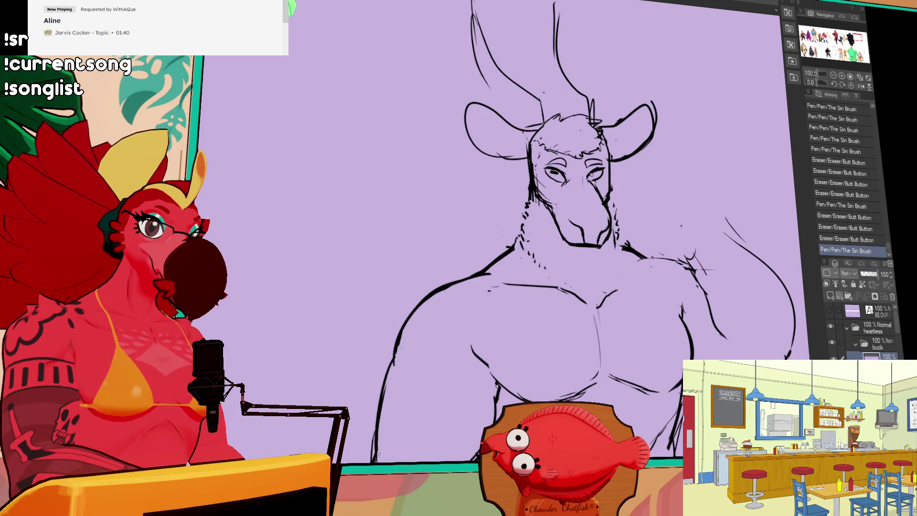
- Add small strokes near the chin and erase stray lines around the face
{"action": "left_click_drag", "start_coordinate": [645, 165], "coordinate": [642, 151]}
{"action": "mouse_move", "coordinate": [566, 228]}
{"action": "left_mouse_down"}
{"action": "mouse_move", "coordinate": [571, 243]}
{"action": "mouse_move", "coordinate": [594, 237]}
{"action": "left_mouse_up"}
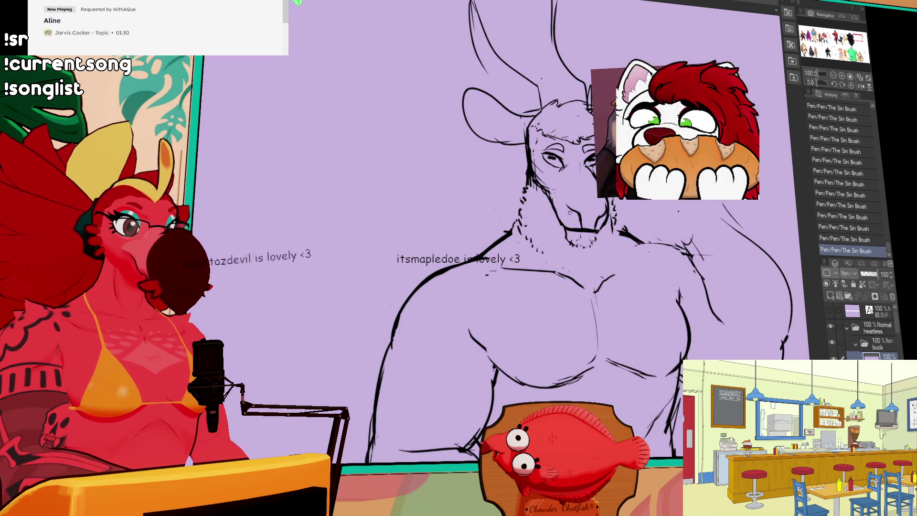
{"action": "left_click_drag", "start_coordinate": [526, 191], "coordinate": [509, 219]}
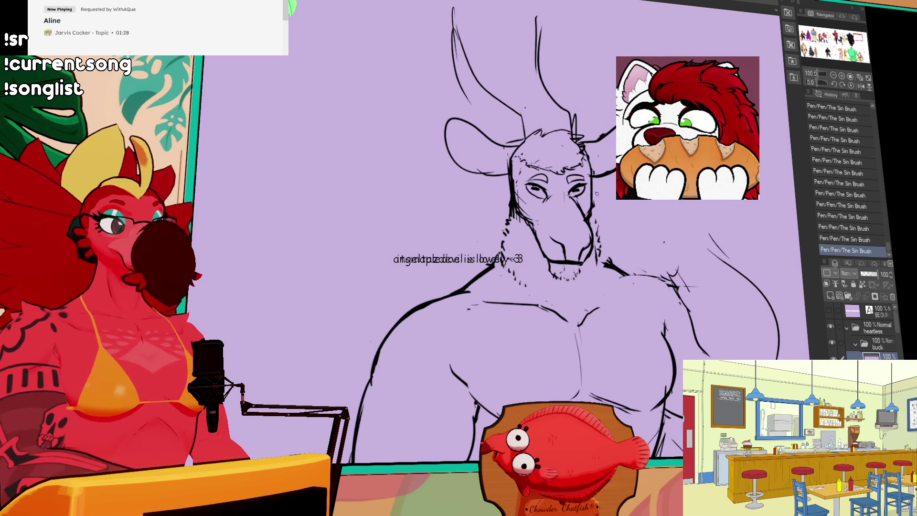
{"action": "left_click_drag", "start_coordinate": [571, 267], "coordinate": [576, 270]}
{"action": "left_click", "coordinate": [663, 242]}
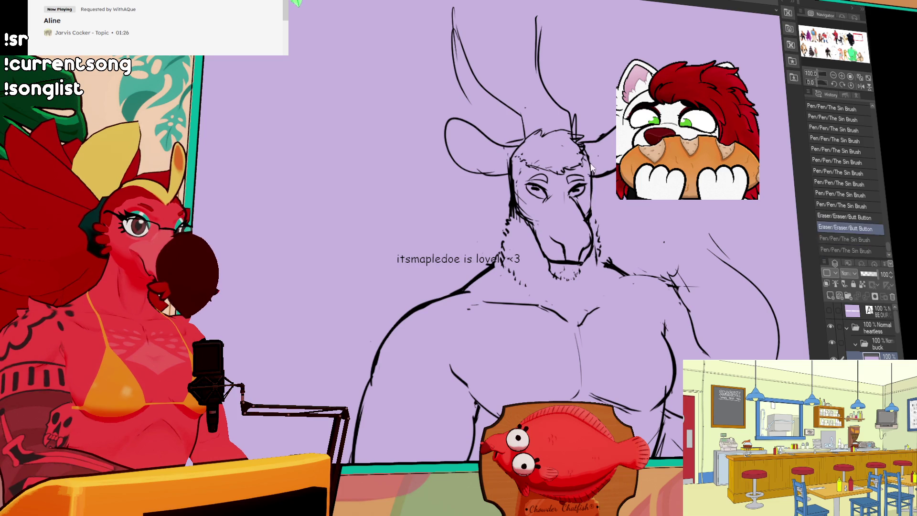
{"action": "left_click_drag", "start_coordinate": [590, 195], "coordinate": [592, 215]}
{"action": "left_click_drag", "start_coordinate": [514, 183], "coordinate": [520, 203]}
- Add fur marks along the face's left edge and a small loop at the left ear base
{"action": "left_click_drag", "start_coordinate": [518, 165], "coordinate": [502, 189]}
{"action": "scroll", "coordinate": [519, 168], "scroll_direction": "up", "scroll_amount": 2}
{"action": "mouse_move", "coordinate": [499, 185]}
{"action": "left_mouse_down"}
{"action": "mouse_move", "coordinate": [503, 167]}
{"action": "mouse_move", "coordinate": [516, 165]}
{"action": "left_mouse_up"}
{"action": "left_click_drag", "start_coordinate": [505, 171], "coordinate": [515, 167]}
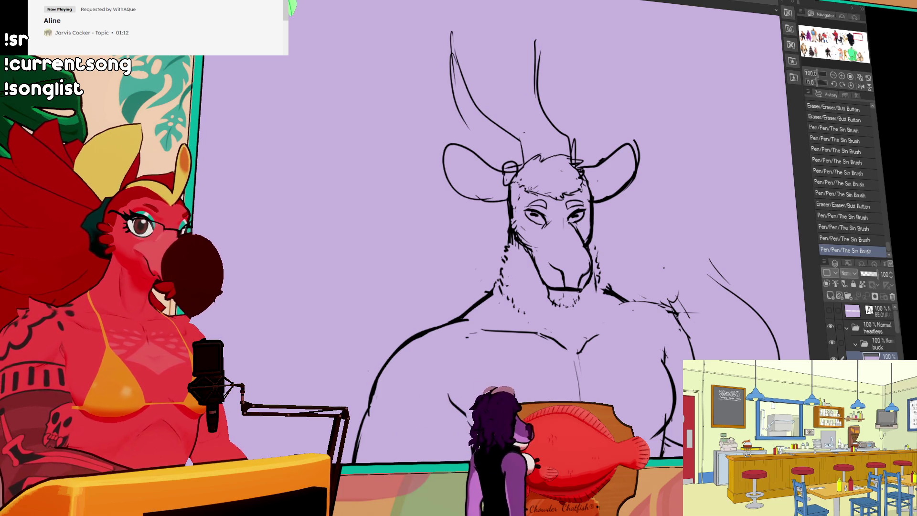
- Redraw the left ear-base loop and the small marks by the left cheek
{"action": "left_click_drag", "start_coordinate": [504, 176], "coordinate": [516, 165]}
{"action": "left_click_drag", "start_coordinate": [505, 170], "coordinate": [510, 165]}
{"action": "left_click_drag", "start_coordinate": [504, 200], "coordinate": [510, 206]}
{"action": "left_click_drag", "start_coordinate": [506, 203], "coordinate": [509, 211]}
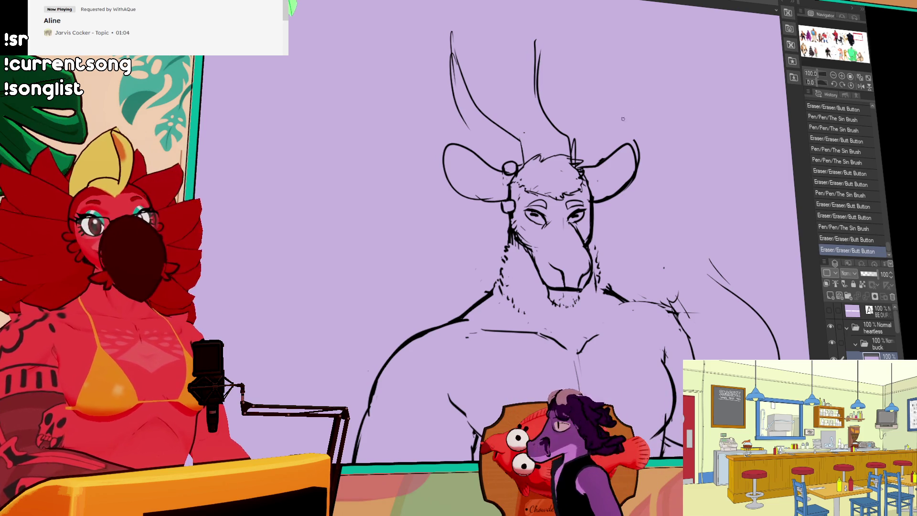
- Try horizontal and vertical guide ellipses near the head, then undo them
{"action": "left_click_drag", "start_coordinate": [621, 187], "coordinate": [610, 185]}
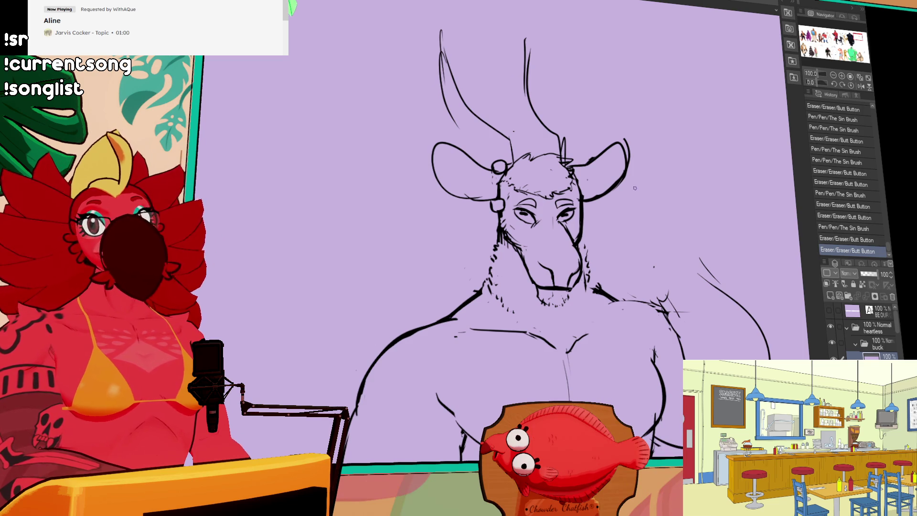
{"action": "mouse_move", "coordinate": [642, 222]}
{"action": "left_mouse_down"}
{"action": "mouse_move", "coordinate": [651, 224]}
{"action": "mouse_move", "coordinate": [650, 177]}
{"action": "mouse_move", "coordinate": [661, 154]}
{"action": "left_mouse_up"}
{"action": "key", "text": "ctrl+z"}
{"action": "mouse_move", "coordinate": [722, 133]}
{"action": "left_mouse_down"}
{"action": "mouse_move", "coordinate": [716, 148]}
{"action": "mouse_move", "coordinate": [748, 184]}
{"action": "mouse_move", "coordinate": [718, 155]}
{"action": "left_mouse_up"}
{"action": "key", "text": "ctrl+z"}
{"action": "key", "text": "ctrl+z"}
{"action": "key", "text": "ctrl+z"}
{"action": "mouse_move", "coordinate": [444, 161]}
{"action": "left_mouse_down"}
{"action": "mouse_move", "coordinate": [489, 190]}
{"action": "mouse_move", "coordinate": [485, 227]}
{"action": "left_mouse_up"}
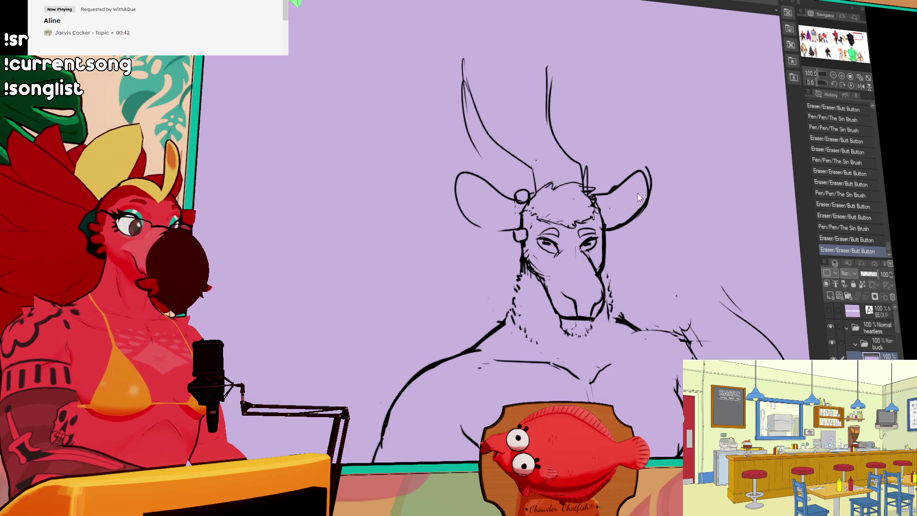
- Add face strokes, marks near the right eye, a line under the left ear, and right ear touch-ups
{"action": "left_click_drag", "start_coordinate": [583, 199], "coordinate": [619, 199]}
{"action": "mouse_move", "coordinate": [595, 236]}
{"action": "left_mouse_down"}
{"action": "mouse_move", "coordinate": [599, 221]}
{"action": "mouse_move", "coordinate": [642, 201]}
{"action": "left_mouse_up"}
{"action": "mouse_move", "coordinate": [492, 214]}
{"action": "left_mouse_down"}
{"action": "mouse_move", "coordinate": [526, 200]}
{"action": "mouse_move", "coordinate": [508, 213]}
{"action": "left_mouse_up"}
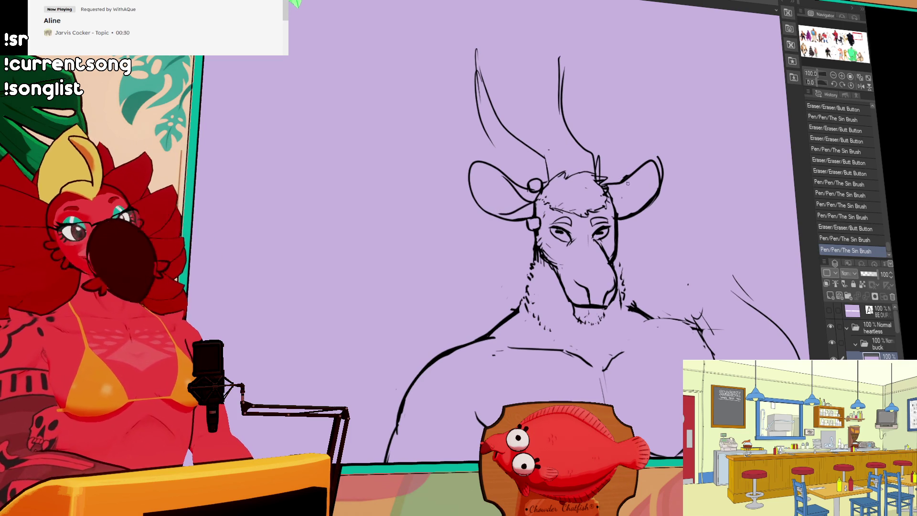
{"action": "mouse_move", "coordinate": [642, 165]}
{"action": "left_mouse_down"}
{"action": "mouse_move", "coordinate": [623, 178]}
{"action": "mouse_move", "coordinate": [660, 196]}
{"action": "left_mouse_up"}
{"action": "left_click_drag", "start_coordinate": [660, 153], "coordinate": [657, 196]}
{"action": "mouse_move", "coordinate": [658, 167]}
{"action": "left_mouse_down"}
{"action": "mouse_move", "coordinate": [655, 200]}
{"action": "mouse_move", "coordinate": [628, 171]}
{"action": "mouse_move", "coordinate": [658, 200]}
{"action": "mouse_move", "coordinate": [621, 208]}
{"action": "mouse_move", "coordinate": [614, 199]}
{"action": "left_mouse_up"}
{"action": "key", "text": "ctrl+z"}
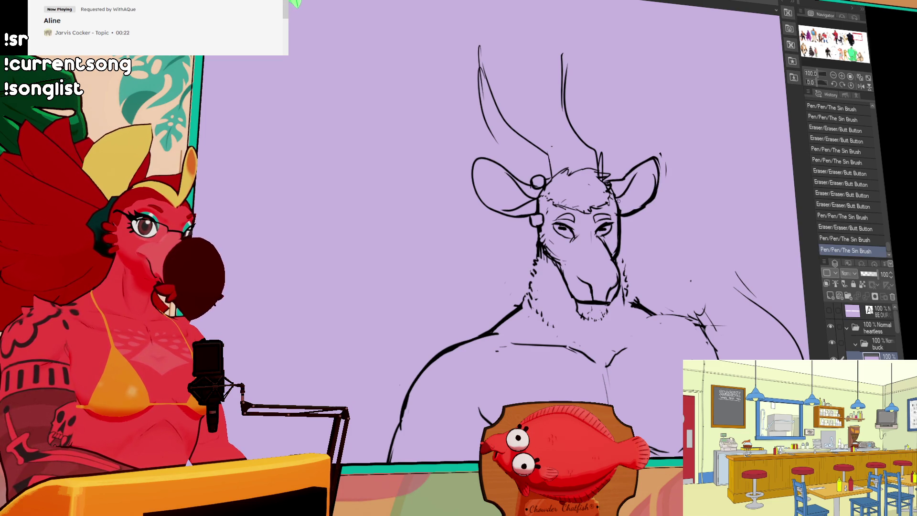
- Add thin lines on the cheek and muzzle, then lasso the muzzle and nudge it upward
{"action": "left_click_drag", "start_coordinate": [667, 209], "coordinate": [671, 176]}
{"action": "mouse_move", "coordinate": [549, 217]}
{"action": "left_mouse_down"}
{"action": "mouse_move", "coordinate": [562, 234]}
{"action": "mouse_move", "coordinate": [566, 188]}
{"action": "left_mouse_up"}
{"action": "left_click_drag", "start_coordinate": [568, 185], "coordinate": [573, 191]}
{"action": "left_click_drag", "start_coordinate": [631, 199], "coordinate": [635, 204]}
{"action": "mouse_move", "coordinate": [592, 162]}
{"action": "left_mouse_down"}
{"action": "mouse_move", "coordinate": [590, 190]}
{"action": "mouse_move", "coordinate": [554, 228]}
{"action": "left_mouse_up"}
{"action": "left_click_drag", "start_coordinate": [552, 195], "coordinate": [615, 192]}
{"action": "mouse_move", "coordinate": [612, 249]}
{"action": "left_mouse_down"}
{"action": "mouse_move", "coordinate": [580, 261]}
{"action": "mouse_move", "coordinate": [601, 233]}
{"action": "left_mouse_up"}
{"action": "key", "text": "ctrl+d"}
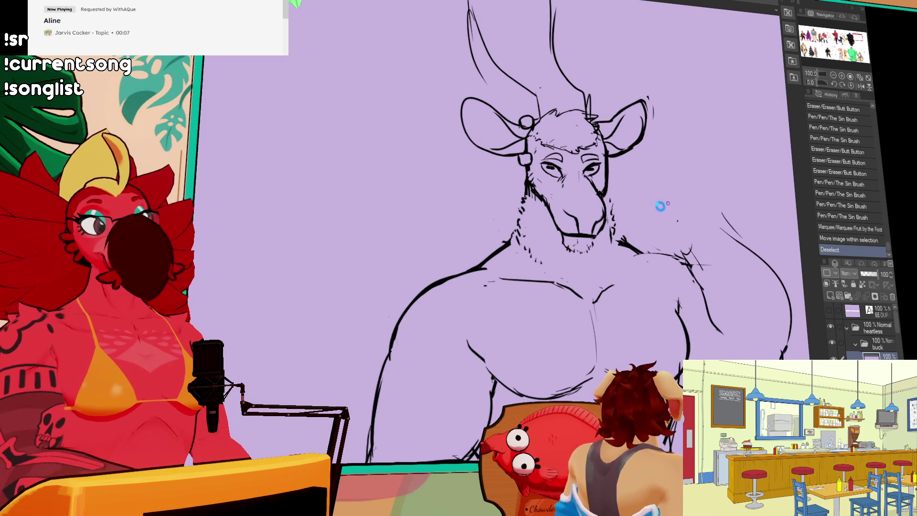
- Hatch the right side of the muzzle and along the jaw with short pen strokes
{"action": "left_click_drag", "start_coordinate": [609, 195], "coordinate": [613, 222]}
{"action": "left_click_drag", "start_coordinate": [610, 217], "coordinate": [612, 224]}
{"action": "left_click_drag", "start_coordinate": [610, 220], "coordinate": [613, 226]}
{"action": "left_click_drag", "start_coordinate": [610, 222], "coordinate": [617, 238]}
{"action": "left_click_drag", "start_coordinate": [613, 233], "coordinate": [616, 238]}
{"action": "left_click_drag", "start_coordinate": [516, 215], "coordinate": [520, 222]}
{"action": "left_click_drag", "start_coordinate": [613, 232], "coordinate": [617, 238]}
{"action": "left_click_drag", "start_coordinate": [614, 232], "coordinate": [616, 238]}
{"action": "left_click_drag", "start_coordinate": [613, 233], "coordinate": [616, 238]}
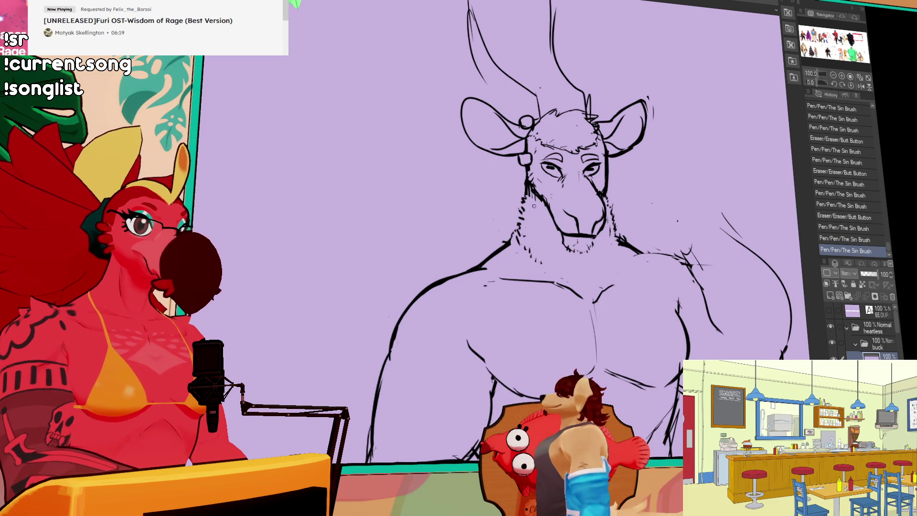
{"action": "left_click_drag", "start_coordinate": [612, 180], "coordinate": [615, 166]}
{"action": "left_click_drag", "start_coordinate": [510, 231], "coordinate": [516, 225]}
{"action": "left_click_drag", "start_coordinate": [511, 232], "coordinate": [516, 225]}
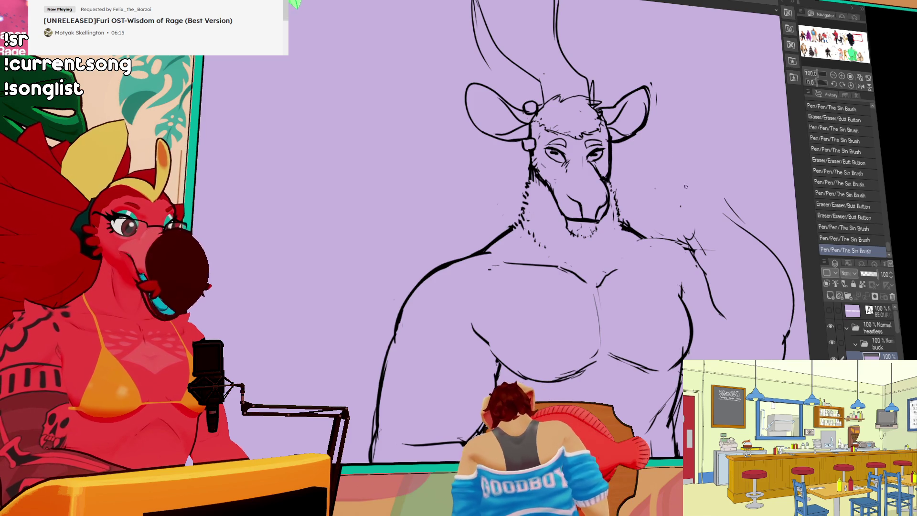
- Erase small marks near the shoulder and right ear, then redraw the top of the right ear
{"action": "left_click_drag", "start_coordinate": [700, 175], "coordinate": [697, 179]}
{"action": "left_click_drag", "start_coordinate": [696, 181], "coordinate": [690, 191]}
{"action": "mouse_move", "coordinate": [632, 233]}
{"action": "left_mouse_down"}
{"action": "mouse_move", "coordinate": [619, 217]}
{"action": "mouse_move", "coordinate": [635, 228]}
{"action": "left_mouse_up"}
{"action": "left_click_drag", "start_coordinate": [634, 230], "coordinate": [641, 222]}
{"action": "mouse_move", "coordinate": [650, 143]}
{"action": "left_mouse_down"}
{"action": "mouse_move", "coordinate": [645, 170]}
{"action": "mouse_move", "coordinate": [643, 132]}
{"action": "mouse_move", "coordinate": [640, 139]}
{"action": "left_mouse_up"}
{"action": "mouse_move", "coordinate": [627, 136]}
{"action": "left_mouse_down"}
{"action": "mouse_move", "coordinate": [655, 125]}
{"action": "mouse_move", "coordinate": [617, 140]}
{"action": "mouse_move", "coordinate": [658, 162]}
{"action": "mouse_move", "coordinate": [658, 174]}
{"action": "left_mouse_up"}
- Lasso-fix the right ear, then clean its outer edge and erase a stray mark beside it
{"action": "mouse_move", "coordinate": [687, 192]}
{"action": "left_mouse_down"}
{"action": "mouse_move", "coordinate": [651, 145]}
{"action": "mouse_move", "coordinate": [652, 171]}
{"action": "mouse_move", "coordinate": [684, 188]}
{"action": "mouse_move", "coordinate": [658, 193]}
{"action": "left_mouse_up"}
{"action": "key", "text": "ctrl+d"}
{"action": "mouse_move", "coordinate": [687, 143]}
{"action": "left_mouse_down"}
{"action": "mouse_move", "coordinate": [684, 157]}
{"action": "mouse_move", "coordinate": [688, 150]}
{"action": "left_mouse_up"}
{"action": "left_click_drag", "start_coordinate": [757, 72], "coordinate": [750, 86]}
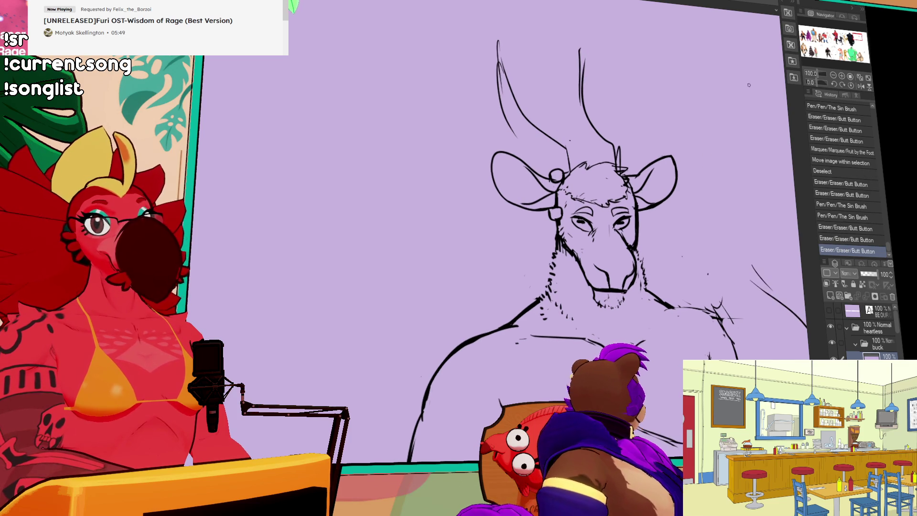
{"action": "scroll", "coordinate": [642, 191], "scroll_direction": "down", "scroll_amount": 2}
- Touch up the strokes along the right and left cheeks near the ear
{"action": "left_click_drag", "start_coordinate": [640, 191], "coordinate": [636, 184]}
{"action": "left_click_drag", "start_coordinate": [568, 181], "coordinate": [571, 185]}
{"action": "left_click_drag", "start_coordinate": [569, 182], "coordinate": [571, 186]}
{"action": "left_click_drag", "start_coordinate": [570, 182], "coordinate": [574, 188]}
{"action": "left_click_drag", "start_coordinate": [622, 163], "coordinate": [572, 173]}
{"action": "left_click_drag", "start_coordinate": [568, 166], "coordinate": [573, 174]}
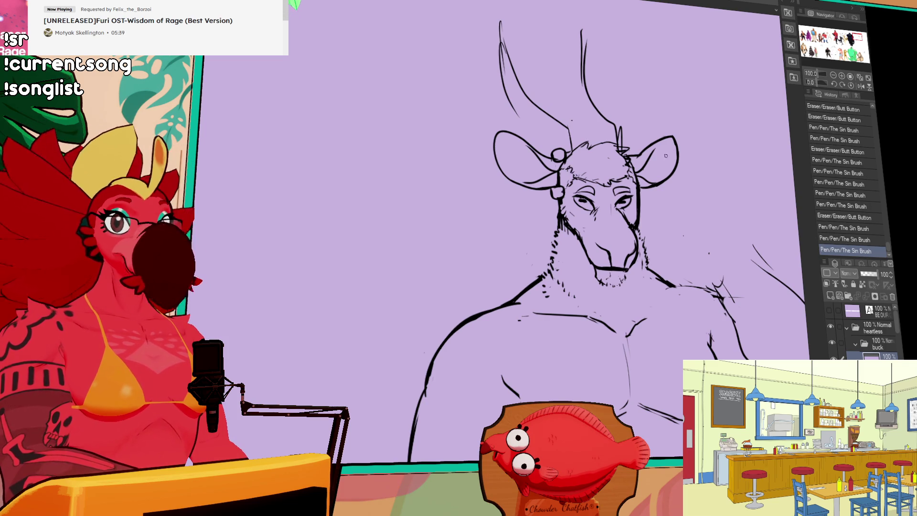
- Redraw a small stroke at the horn base, undoing and redoing the horn-base strokes
{"action": "left_click_drag", "start_coordinate": [661, 170], "coordinate": [667, 236]}
{"action": "left_click_drag", "start_coordinate": [598, 171], "coordinate": [615, 196]}
{"action": "key", "text": "ctrl+z"}
{"action": "key", "text": "ctrl+z"}
{"action": "key", "text": "ctrl+z"}
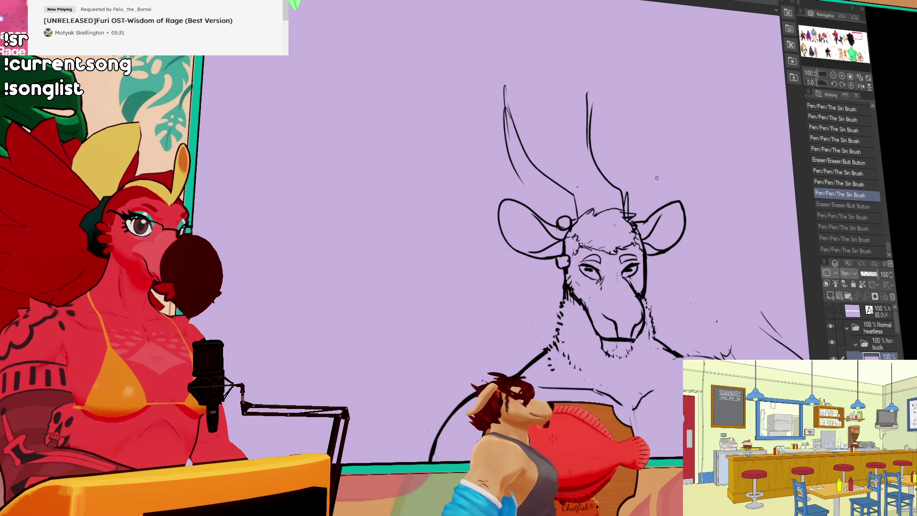
{"action": "left_click_drag", "start_coordinate": [652, 219], "coordinate": [633, 194]}
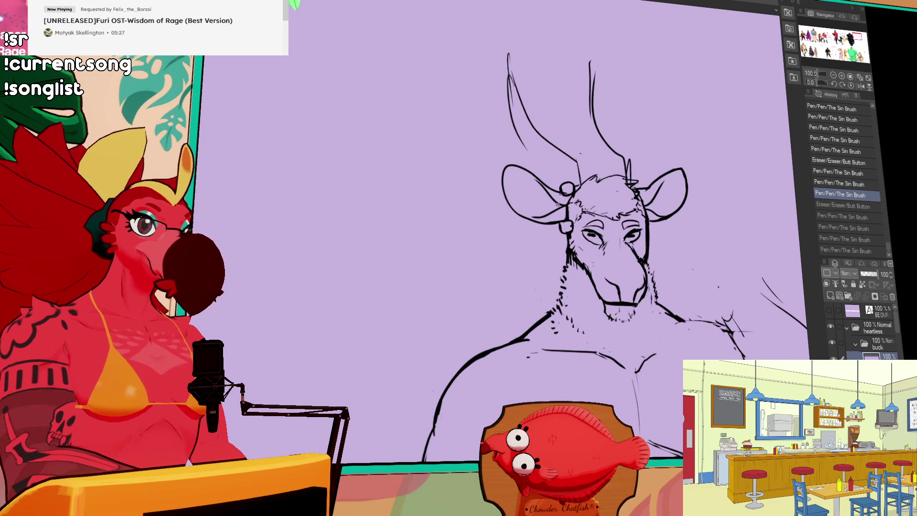
{"action": "key", "text": "ctrl+y"}
{"action": "key", "text": "ctrl+y"}
{"action": "key", "text": "ctrl+y"}
- Add a stroke at the ear, erase marks near the earring, and refine the left horn base
{"action": "mouse_move", "coordinate": [562, 205]}
{"action": "left_mouse_down"}
{"action": "mouse_move", "coordinate": [571, 188]}
{"action": "mouse_move", "coordinate": [557, 208]}
{"action": "mouse_move", "coordinate": [568, 243]}
{"action": "mouse_move", "coordinate": [571, 233]}
{"action": "left_mouse_up"}
{"action": "left_click_drag", "start_coordinate": [564, 229], "coordinate": [571, 234]}
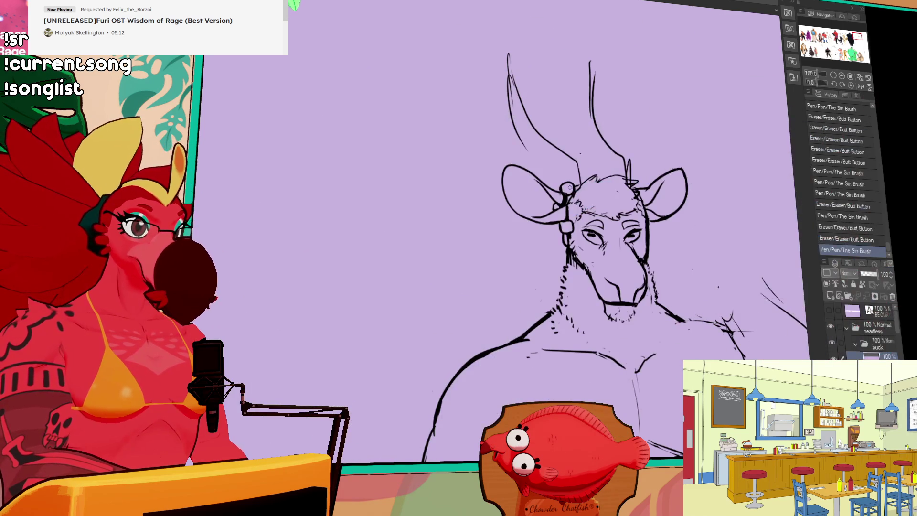
{"action": "left_click_drag", "start_coordinate": [563, 184], "coordinate": [575, 190]}
{"action": "left_click_drag", "start_coordinate": [566, 185], "coordinate": [575, 197]}
{"action": "left_click_drag", "start_coordinate": [637, 151], "coordinate": [525, 152]}
{"action": "left_click_drag", "start_coordinate": [580, 146], "coordinate": [599, 199]}
{"action": "scroll", "coordinate": [621, 200], "scroll_direction": "down", "scroll_amount": 10}
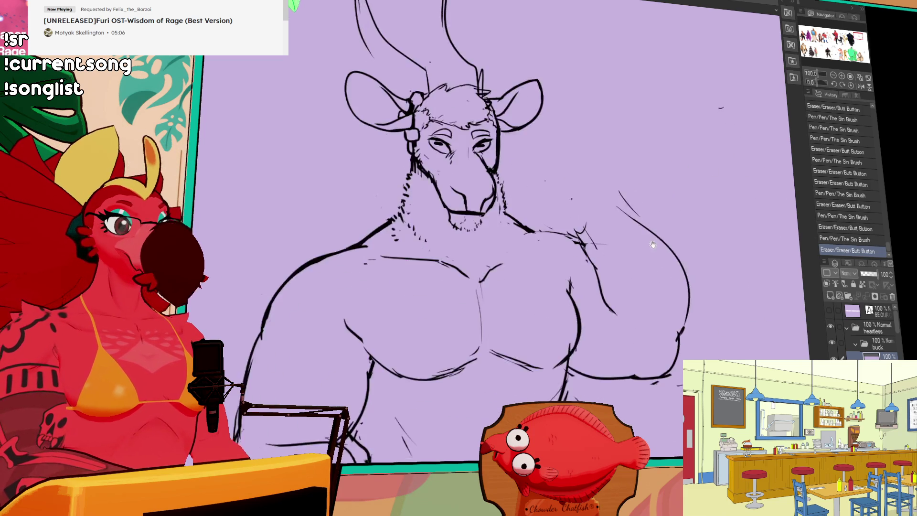
{"action": "key", "text": "ctrl+minus"}
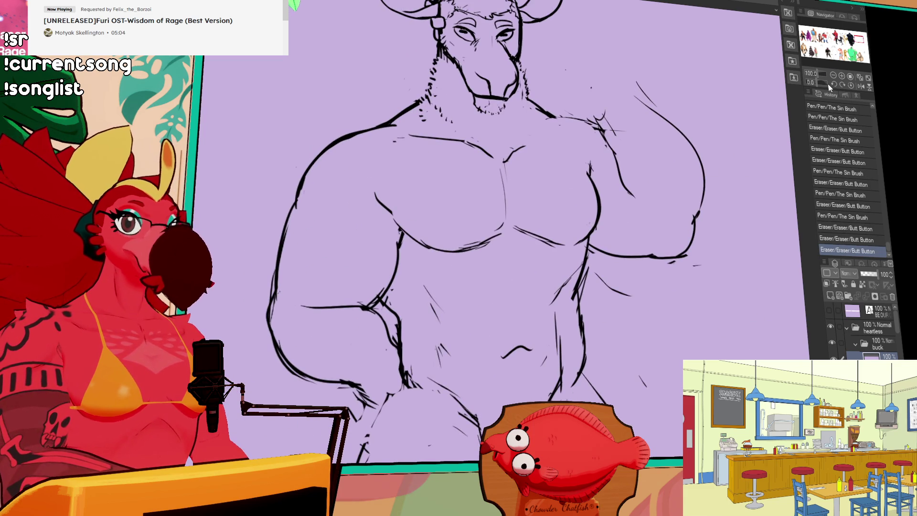
- Extend the right and inner leg lines and add faint strokes near the belly
{"action": "scroll", "coordinate": [477, 191], "scroll_direction": "down", "scroll_amount": 3}
{"action": "left_click_drag", "start_coordinate": [531, 287], "coordinate": [530, 306]}
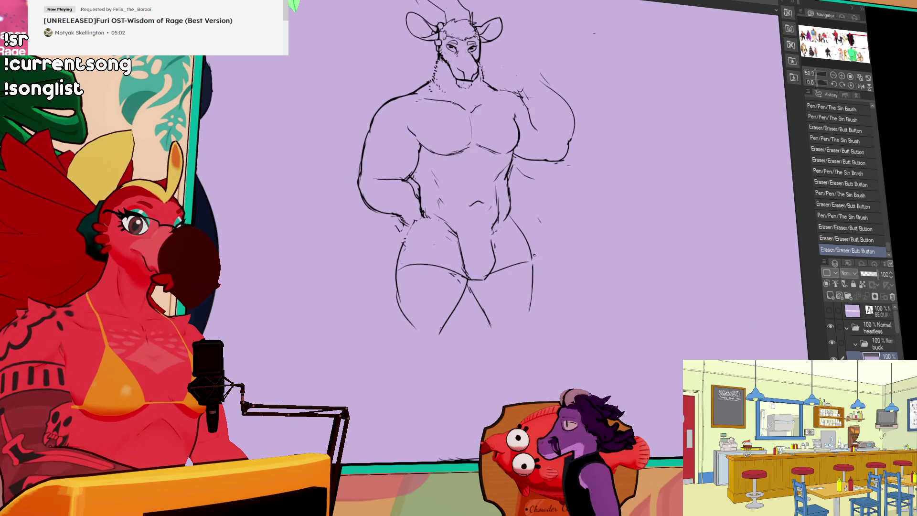
{"action": "key", "text": "p"}
{"action": "left_click_drag", "start_coordinate": [531, 265], "coordinate": [513, 339]}
{"action": "mouse_move", "coordinate": [483, 308]}
{"action": "left_mouse_down"}
{"action": "mouse_move", "coordinate": [499, 390]}
{"action": "mouse_move", "coordinate": [521, 336]}
{"action": "left_mouse_up"}
{"action": "left_click_drag", "start_coordinate": [557, 220], "coordinate": [558, 229]}
{"action": "left_click_drag", "start_coordinate": [491, 213], "coordinate": [499, 229]}
{"action": "mouse_move", "coordinate": [496, 220]}
{"action": "left_mouse_down"}
{"action": "mouse_move", "coordinate": [501, 239]}
{"action": "mouse_move", "coordinate": [471, 230]}
{"action": "left_mouse_up"}
- Erase the old left arm lines and redraw the left arm outline bolder
{"action": "left_click_drag", "start_coordinate": [532, 184], "coordinate": [551, 226]}
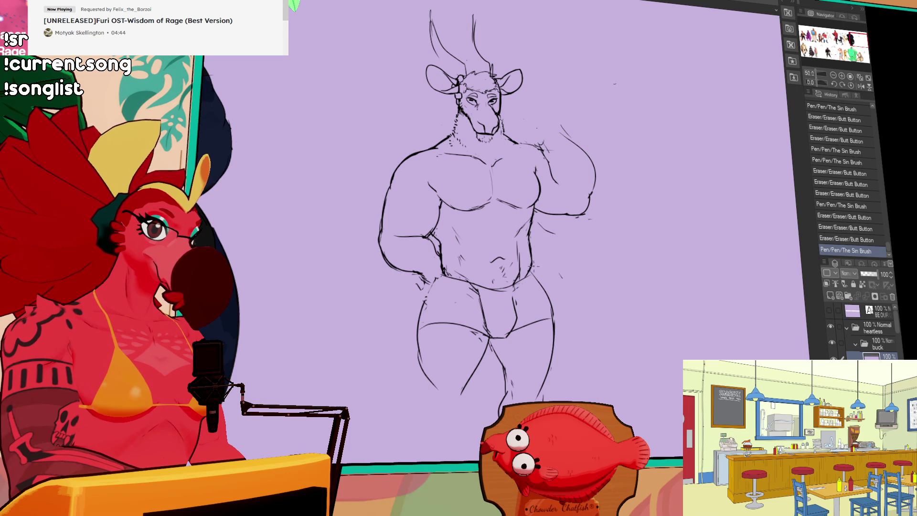
{"action": "left_click_drag", "start_coordinate": [623, 171], "coordinate": [676, 181]}
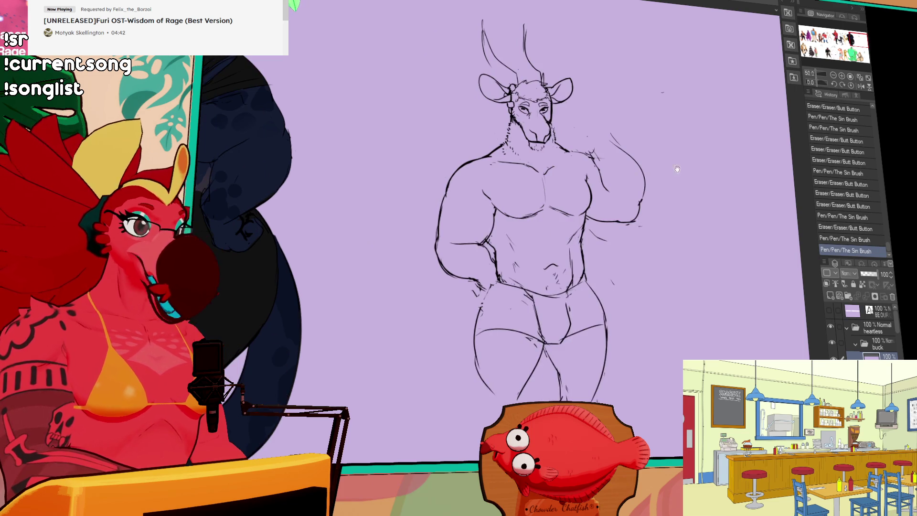
{"action": "mouse_move", "coordinate": [573, 144]}
{"action": "left_mouse_down"}
{"action": "mouse_move", "coordinate": [690, 219]}
{"action": "mouse_move", "coordinate": [663, 204]}
{"action": "mouse_move", "coordinate": [396, 234]}
{"action": "mouse_move", "coordinate": [296, 258]}
{"action": "left_mouse_up"}
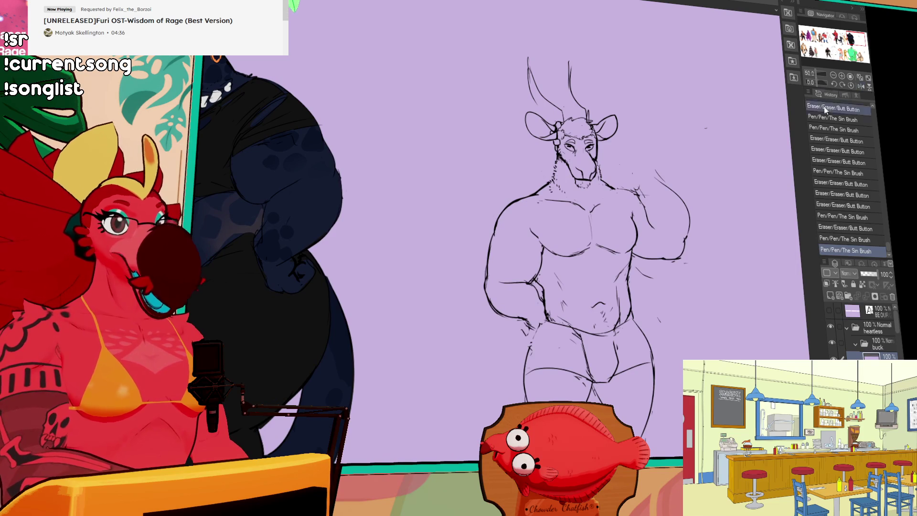
{"action": "left_click", "coordinate": [842, 75]}
{"action": "left_click_drag", "start_coordinate": [541, 218], "coordinate": [545, 236]}
{"action": "mouse_move", "coordinate": [547, 241]}
{"action": "left_mouse_down"}
{"action": "mouse_move", "coordinate": [551, 257]}
{"action": "mouse_move", "coordinate": [525, 260]}
{"action": "mouse_move", "coordinate": [516, 345]}
{"action": "left_mouse_up"}
{"action": "left_click_drag", "start_coordinate": [522, 275], "coordinate": [513, 341]}
- Refine the left arm line, erasing part of it and touching up its contour
{"action": "left_click_drag", "start_coordinate": [518, 286], "coordinate": [519, 343]}
{"action": "left_click_drag", "start_coordinate": [514, 303], "coordinate": [516, 337]}
{"action": "left_click_drag", "start_coordinate": [731, 193], "coordinate": [662, 205]}
{"action": "mouse_move", "coordinate": [550, 289]}
{"action": "left_mouse_down"}
{"action": "mouse_move", "coordinate": [542, 346]}
{"action": "mouse_move", "coordinate": [526, 358]}
{"action": "left_mouse_up"}
{"action": "left_click_drag", "start_coordinate": [537, 305], "coordinate": [540, 302]}
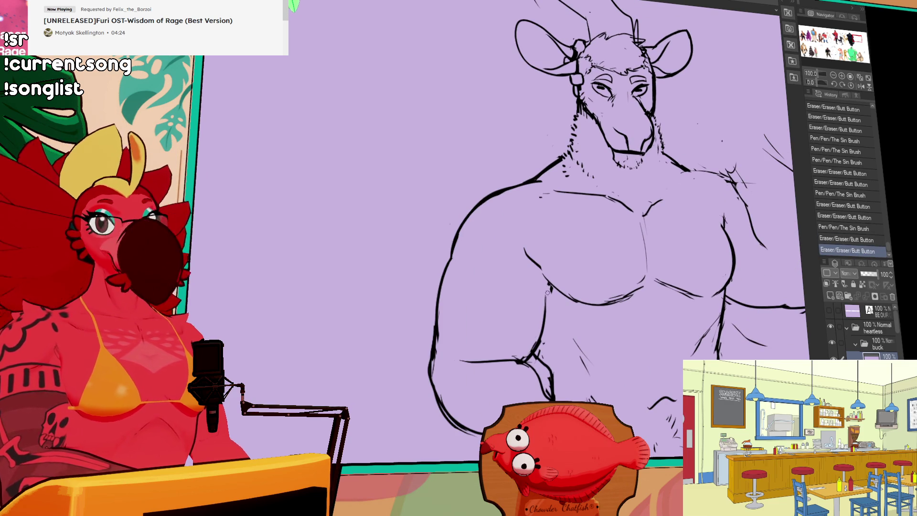
{"action": "left_click_drag", "start_coordinate": [541, 337], "coordinate": [539, 295]}
{"action": "mouse_move", "coordinate": [540, 291]}
{"action": "left_mouse_down"}
{"action": "mouse_move", "coordinate": [547, 284]}
{"action": "mouse_move", "coordinate": [538, 278]}
{"action": "left_mouse_up"}
{"action": "mouse_move", "coordinate": [541, 281]}
{"action": "left_mouse_down"}
{"action": "mouse_move", "coordinate": [536, 266]}
{"action": "mouse_move", "coordinate": [546, 282]}
{"action": "left_mouse_up"}
{"action": "left_click_drag", "start_coordinate": [668, 263], "coordinate": [620, 273]}
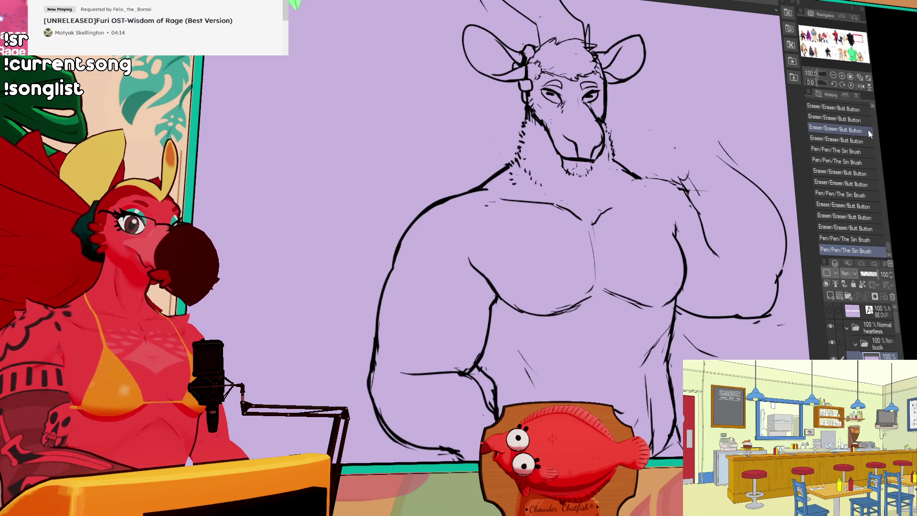
- Redraw the right arm and bicep contours lower down and close the gap in the outline
{"action": "mouse_move", "coordinate": [673, 192]}
{"action": "left_mouse_down"}
{"action": "mouse_move", "coordinate": [668, 211]}
{"action": "mouse_move", "coordinate": [648, 212]}
{"action": "mouse_move", "coordinate": [705, 233]}
{"action": "left_mouse_up"}
{"action": "scroll", "coordinate": [668, 211], "scroll_direction": "up", "scroll_amount": 2}
{"action": "left_click_drag", "start_coordinate": [688, 182], "coordinate": [692, 178]}
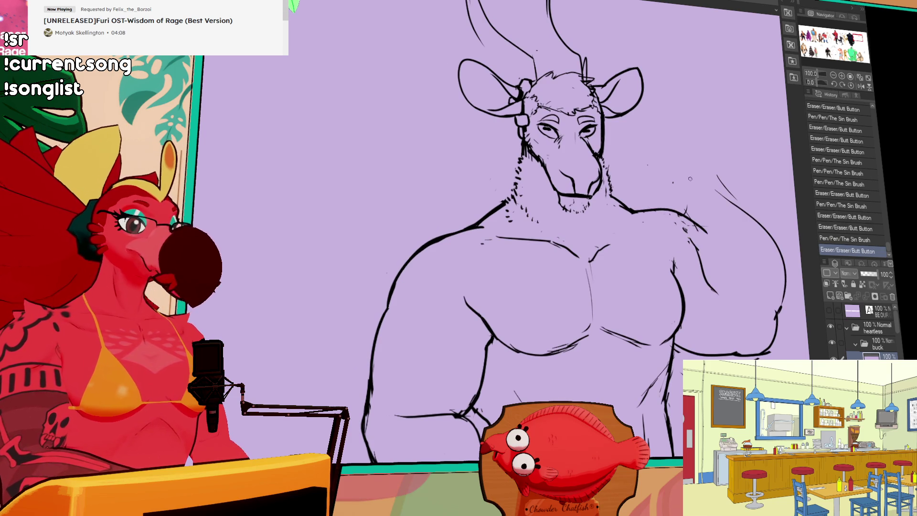
{"action": "mouse_move", "coordinate": [716, 214]}
{"action": "left_mouse_down"}
{"action": "mouse_move", "coordinate": [724, 229]}
{"action": "mouse_move", "coordinate": [547, 191]}
{"action": "left_mouse_up"}
{"action": "left_click_drag", "start_coordinate": [523, 219], "coordinate": [542, 258]}
{"action": "left_click_drag", "start_coordinate": [524, 218], "coordinate": [564, 288]}
{"action": "mouse_move", "coordinate": [551, 156]}
{"action": "left_mouse_down"}
{"action": "mouse_move", "coordinate": [609, 203]}
{"action": "mouse_move", "coordinate": [573, 168]}
{"action": "mouse_move", "coordinate": [616, 274]}
{"action": "mouse_move", "coordinate": [611, 305]}
{"action": "left_mouse_up"}
{"action": "mouse_move", "coordinate": [617, 253]}
{"action": "left_mouse_down"}
{"action": "mouse_move", "coordinate": [602, 322]}
{"action": "mouse_move", "coordinate": [570, 325]}
{"action": "left_mouse_up"}
{"action": "mouse_move", "coordinate": [575, 157]}
{"action": "left_mouse_down"}
{"action": "mouse_move", "coordinate": [590, 197]}
{"action": "mouse_move", "coordinate": [539, 150]}
{"action": "mouse_move", "coordinate": [580, 198]}
{"action": "left_mouse_up"}
- Draw the raised forearm's outline and add short fur strokes on the chin
{"action": "left_click_drag", "start_coordinate": [494, 129], "coordinate": [473, 181]}
{"action": "left_click_drag", "start_coordinate": [471, 143], "coordinate": [492, 133]}
{"action": "left_click_drag", "start_coordinate": [492, 129], "coordinate": [547, 168]}
{"action": "mouse_move", "coordinate": [482, 177]}
{"action": "left_mouse_down"}
{"action": "mouse_move", "coordinate": [506, 193]}
{"action": "mouse_move", "coordinate": [511, 186]}
{"action": "mouse_move", "coordinate": [522, 203]}
{"action": "left_mouse_up"}
{"action": "left_click_drag", "start_coordinate": [398, 210], "coordinate": [420, 197]}
{"action": "left_click_drag", "start_coordinate": [610, 192], "coordinate": [612, 186]}
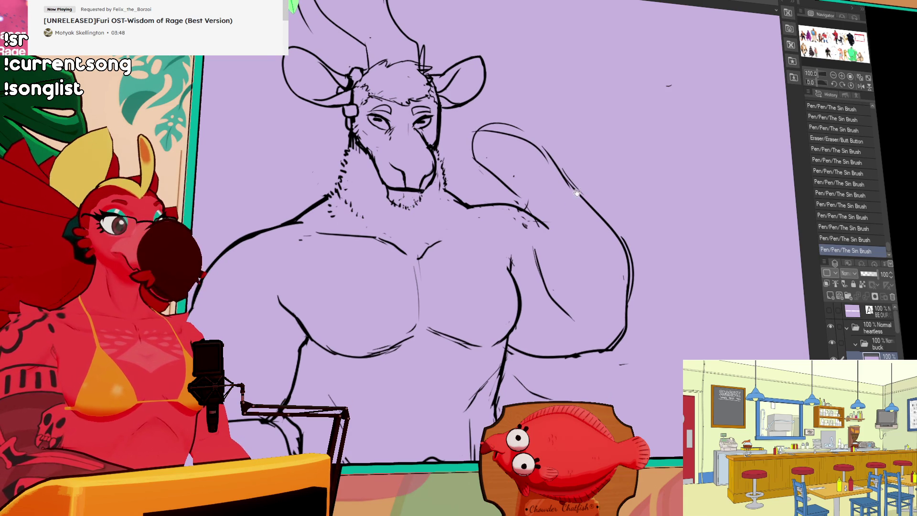
- Erase stray lines along the shoulder, undoing strokes that went wrong
{"action": "left_click_drag", "start_coordinate": [493, 220], "coordinate": [509, 210]}
{"action": "left_click_drag", "start_coordinate": [582, 206], "coordinate": [590, 197]}
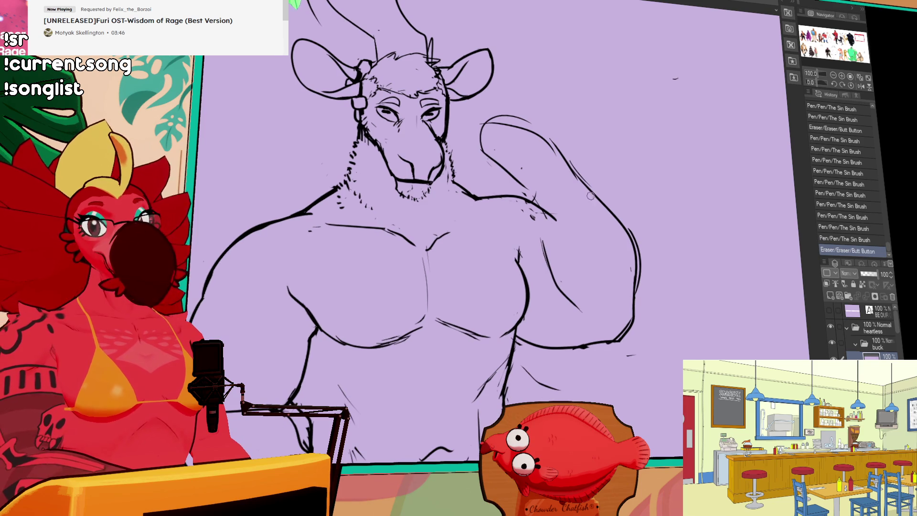
{"action": "mouse_move", "coordinate": [502, 199]}
{"action": "left_mouse_down"}
{"action": "mouse_move", "coordinate": [497, 205]}
{"action": "mouse_move", "coordinate": [520, 206]}
{"action": "mouse_move", "coordinate": [475, 200]}
{"action": "mouse_move", "coordinate": [525, 197]}
{"action": "left_mouse_up"}
{"action": "key", "text": "ctrl+z"}
{"action": "key", "text": "ctrl+z"}
{"action": "key", "text": "ctrl+z"}
{"action": "key", "text": "ctrl+z"}
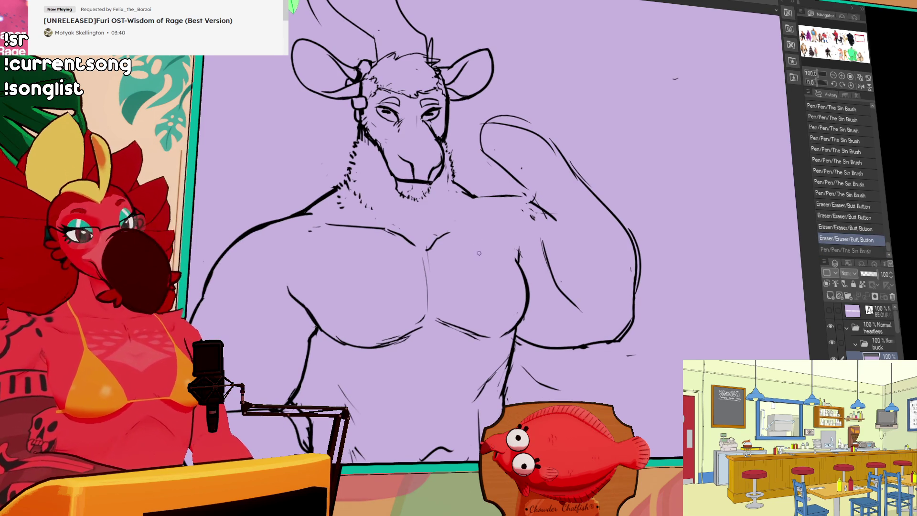
{"action": "scroll", "coordinate": [588, 201], "scroll_direction": "down", "scroll_amount": 1}
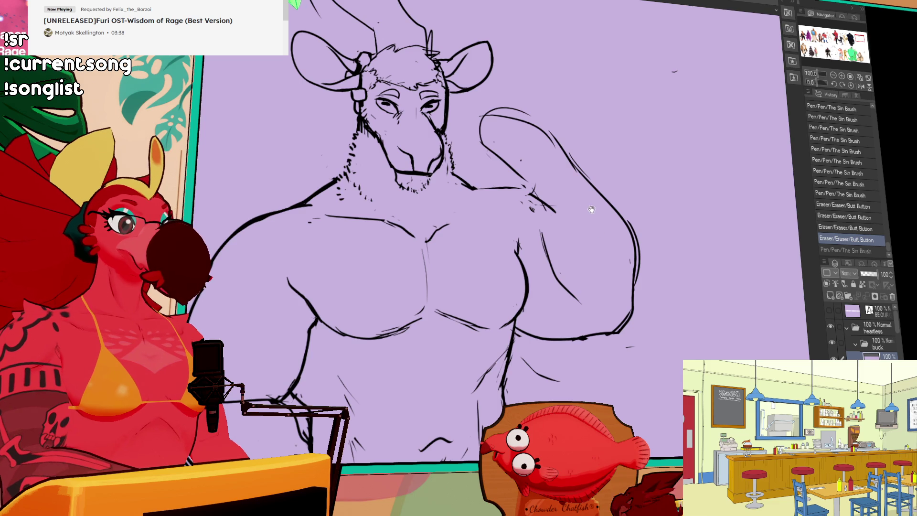
{"action": "left_click_drag", "start_coordinate": [524, 190], "coordinate": [525, 191]}
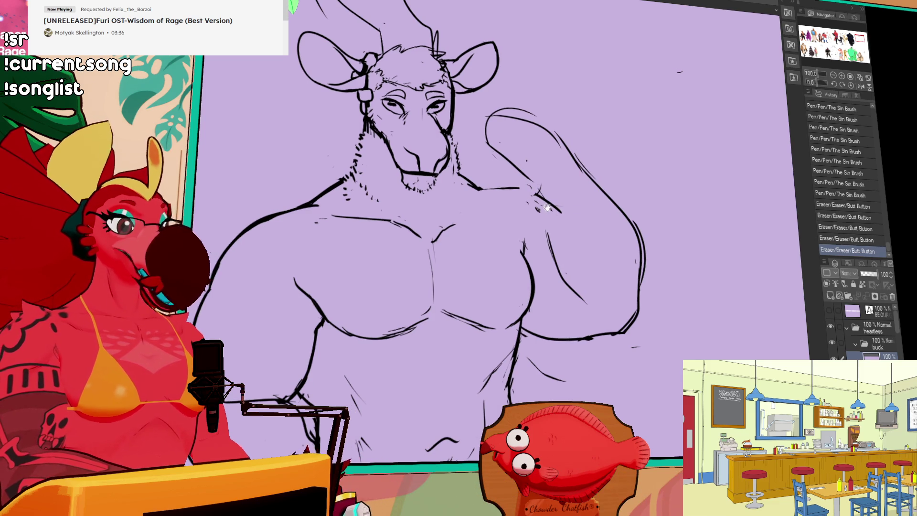
{"action": "scroll", "coordinate": [544, 203], "scroll_direction": "up", "scroll_amount": 1}
{"action": "mouse_move", "coordinate": [540, 225]}
{"action": "left_mouse_down"}
{"action": "mouse_move", "coordinate": [556, 219]}
{"action": "mouse_move", "coordinate": [547, 205]}
{"action": "mouse_move", "coordinate": [572, 234]}
{"action": "left_mouse_up"}
{"action": "key", "text": "ctrl+z"}
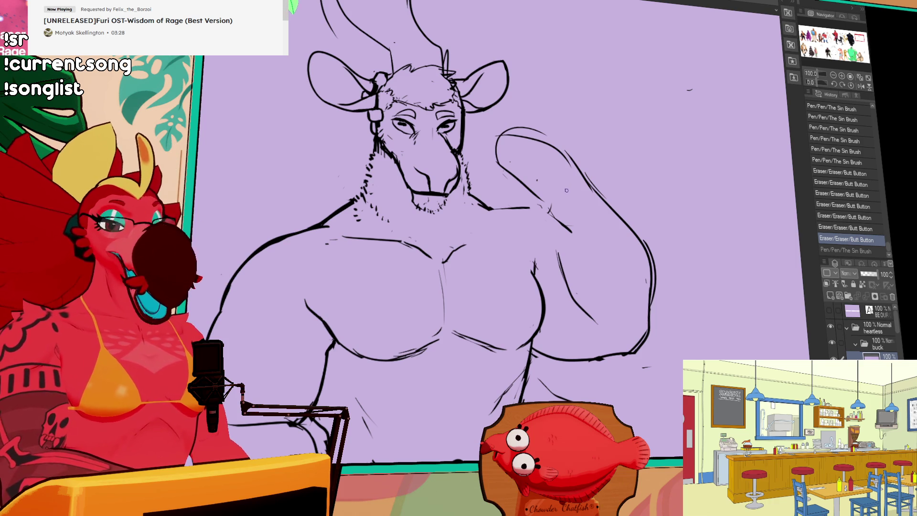
- Add a small mark near the jaw and touch up the arm line near the shoulder
{"action": "left_click_drag", "start_coordinate": [577, 182], "coordinate": [596, 181]}
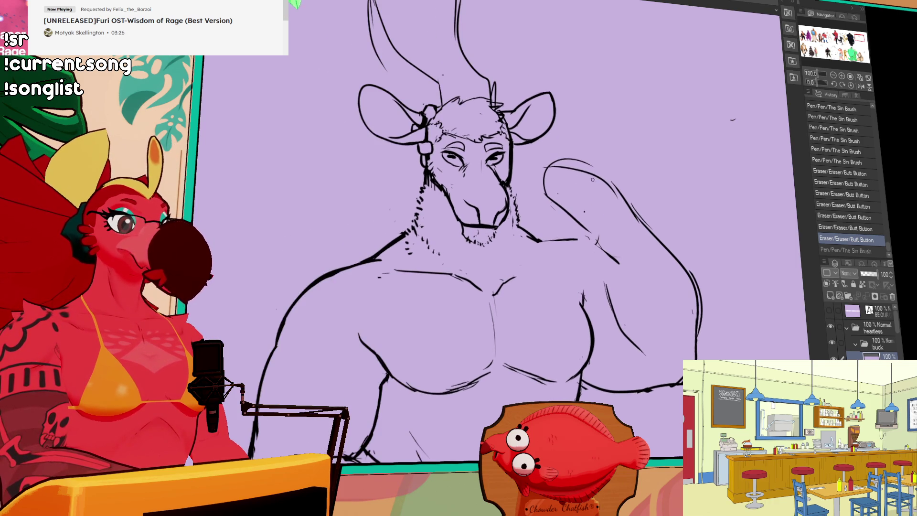
{"action": "left_click", "coordinate": [515, 196]}
{"action": "left_click", "coordinate": [514, 196]}
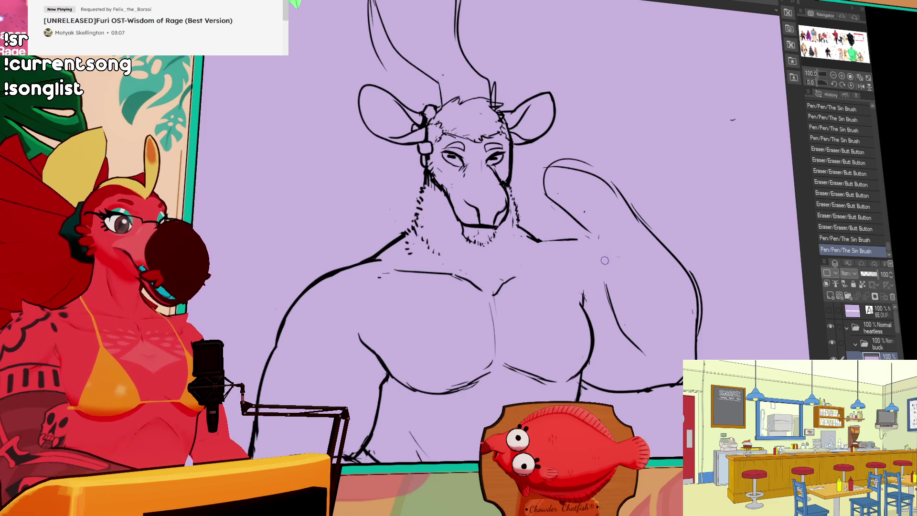
{"action": "mouse_move", "coordinate": [597, 224]}
{"action": "left_mouse_down"}
{"action": "mouse_move", "coordinate": [592, 239]}
{"action": "mouse_move", "coordinate": [609, 278]}
{"action": "left_mouse_up"}
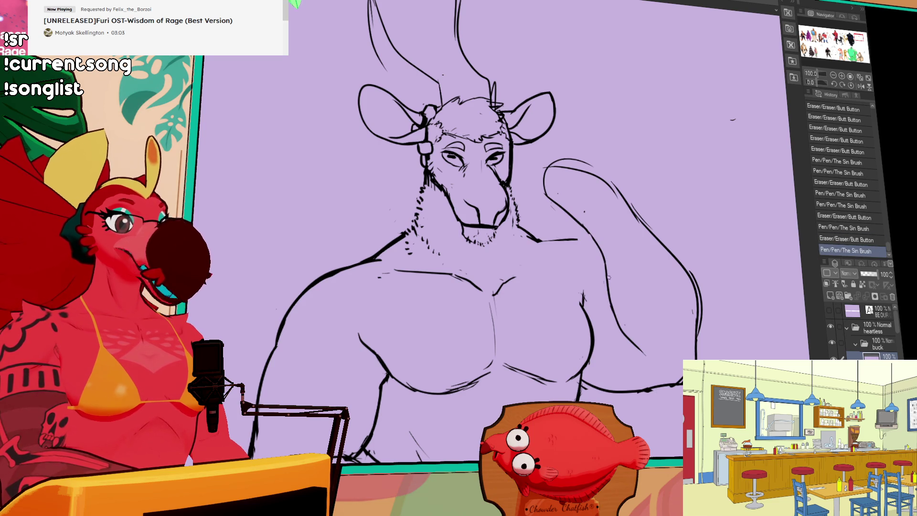
- Touch up the raised arm's outer and lower outline and erase a small stroke by the shoulder
{"action": "left_click_drag", "start_coordinate": [698, 276], "coordinate": [702, 286]}
{"action": "mouse_move", "coordinate": [705, 324]}
{"action": "left_mouse_down"}
{"action": "mouse_move", "coordinate": [709, 333]}
{"action": "mouse_move", "coordinate": [692, 329]}
{"action": "mouse_move", "coordinate": [693, 346]}
{"action": "left_mouse_up"}
{"action": "left_click_drag", "start_coordinate": [691, 339], "coordinate": [680, 355]}
{"action": "left_click_drag", "start_coordinate": [681, 295], "coordinate": [677, 306]}
{"action": "mouse_move", "coordinate": [576, 222]}
{"action": "left_mouse_down"}
{"action": "mouse_move", "coordinate": [584, 232]}
{"action": "mouse_move", "coordinate": [568, 242]}
{"action": "left_mouse_up"}
{"action": "key", "text": "ctrl+z"}
{"action": "key", "text": "ctrl+y"}
- Compare the shoulder arm stroke with and without it, then remove it
{"action": "key", "text": "ctrl+z"}
{"action": "key", "text": "ctrl+y"}
{"action": "key", "text": "ctrl+z"}
{"action": "key", "text": "ctrl+y"}
{"action": "key", "text": "ctrl+z"}
{"action": "key", "text": "ctrl+y"}
{"action": "mouse_move", "coordinate": [594, 245]}
{"action": "left_mouse_down"}
{"action": "mouse_move", "coordinate": [607, 241]}
{"action": "mouse_move", "coordinate": [597, 260]}
{"action": "mouse_move", "coordinate": [523, 257]}
{"action": "mouse_move", "coordinate": [572, 244]}
{"action": "mouse_move", "coordinate": [594, 251]}
{"action": "left_mouse_up"}
{"action": "key", "text": "ctrl+z"}
{"action": "key", "text": "ctrl+y"}
{"action": "key", "text": "ctrl+z"}
{"action": "key", "text": "ctrl+y"}
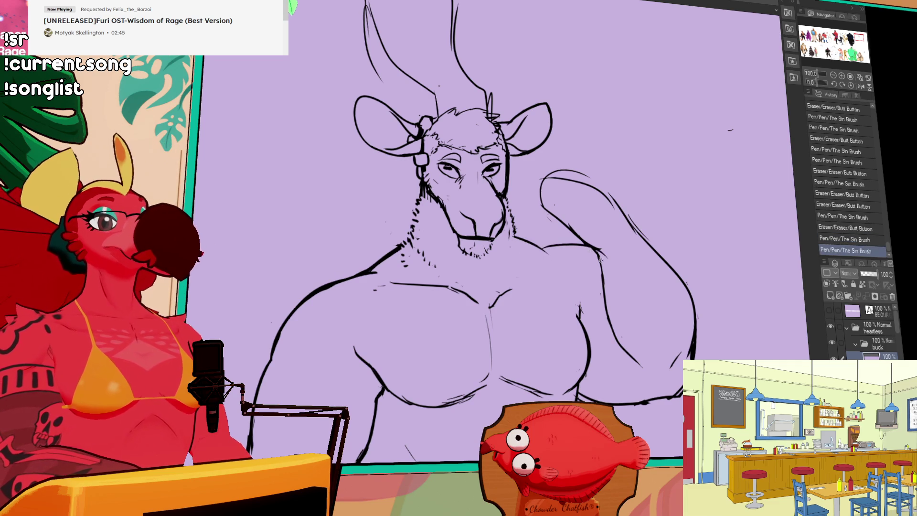
{"action": "key", "text": "ctrl+z"}
{"action": "key", "text": "ctrl+y"}
{"action": "key", "text": "ctrl+z"}
{"action": "key", "text": "ctrl+y"}
{"action": "key", "text": "ctrl+z"}
- Redraw the arm line across the shoulder, erase stray lines, and add a short shoulder stroke
{"action": "left_click_drag", "start_coordinate": [552, 247], "coordinate": [643, 249]}
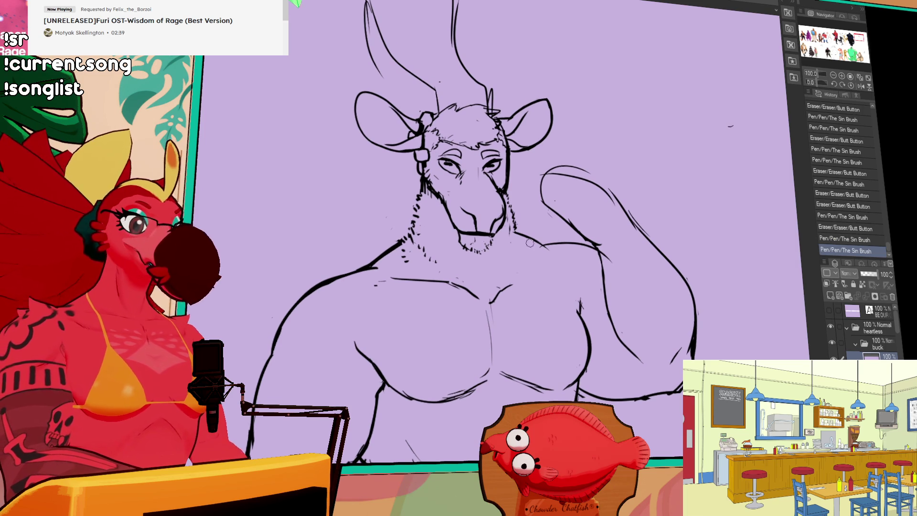
{"action": "left_click_drag", "start_coordinate": [547, 239], "coordinate": [553, 244]}
{"action": "mouse_move", "coordinate": [331, 291]}
{"action": "left_mouse_down"}
{"action": "mouse_move", "coordinate": [492, 244]}
{"action": "mouse_move", "coordinate": [518, 220]}
{"action": "mouse_move", "coordinate": [489, 234]}
{"action": "left_mouse_up"}
{"action": "mouse_move", "coordinate": [713, 180]}
{"action": "left_mouse_down"}
{"action": "mouse_move", "coordinate": [673, 202]}
{"action": "mouse_move", "coordinate": [629, 203]}
{"action": "mouse_move", "coordinate": [630, 241]}
{"action": "left_mouse_up"}
- Touch up the neck and eye lines and redraw the shoulder contour
{"action": "left_click_drag", "start_coordinate": [525, 188], "coordinate": [521, 188]}
{"action": "left_click_drag", "start_coordinate": [520, 187], "coordinate": [515, 189]}
{"action": "left_click_drag", "start_coordinate": [515, 185], "coordinate": [520, 205]}
{"action": "left_click_drag", "start_coordinate": [582, 158], "coordinate": [583, 161]}
{"action": "mouse_move", "coordinate": [625, 204]}
{"action": "left_mouse_down"}
{"action": "mouse_move", "coordinate": [669, 170]}
{"action": "mouse_move", "coordinate": [685, 184]}
{"action": "left_mouse_up"}
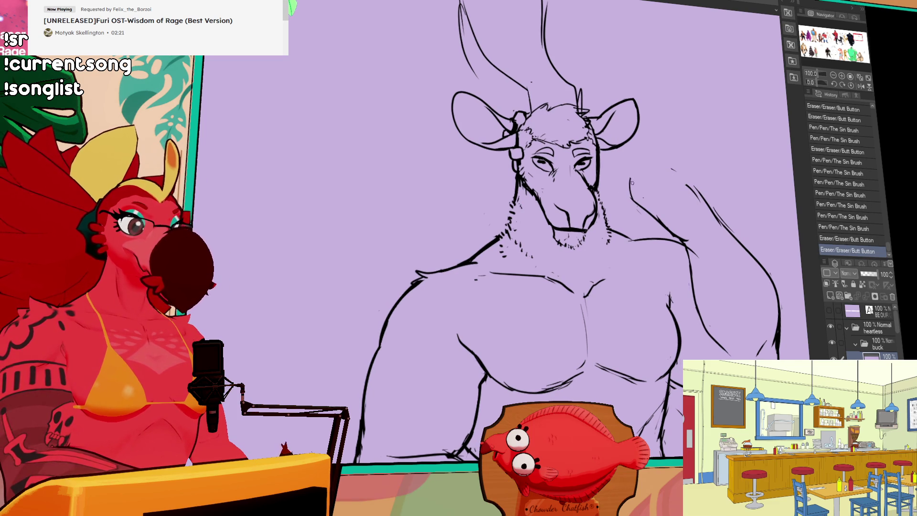
{"action": "mouse_move", "coordinate": [628, 184]}
{"action": "left_mouse_down"}
{"action": "mouse_move", "coordinate": [673, 170]}
{"action": "mouse_move", "coordinate": [659, 214]}
{"action": "left_mouse_up"}
- Undo the shoulder contour stroke and touch up the neck line
{"action": "key", "text": "ctrl+z"}
{"action": "key", "text": "ctrl+z"}
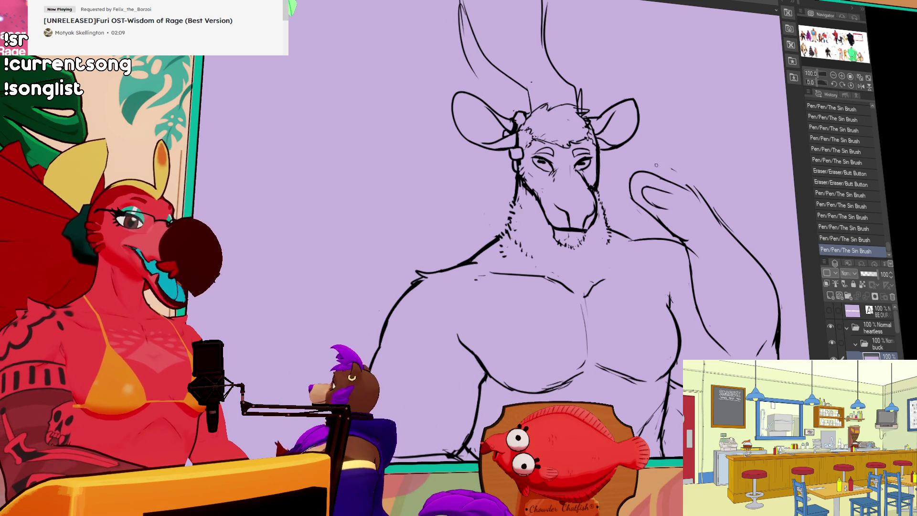
{"action": "left_click_drag", "start_coordinate": [599, 198], "coordinate": [599, 199]}
{"action": "mouse_move", "coordinate": [599, 191]}
{"action": "left_mouse_down"}
{"action": "mouse_move", "coordinate": [634, 190]}
{"action": "mouse_move", "coordinate": [644, 177]}
{"action": "left_mouse_up"}
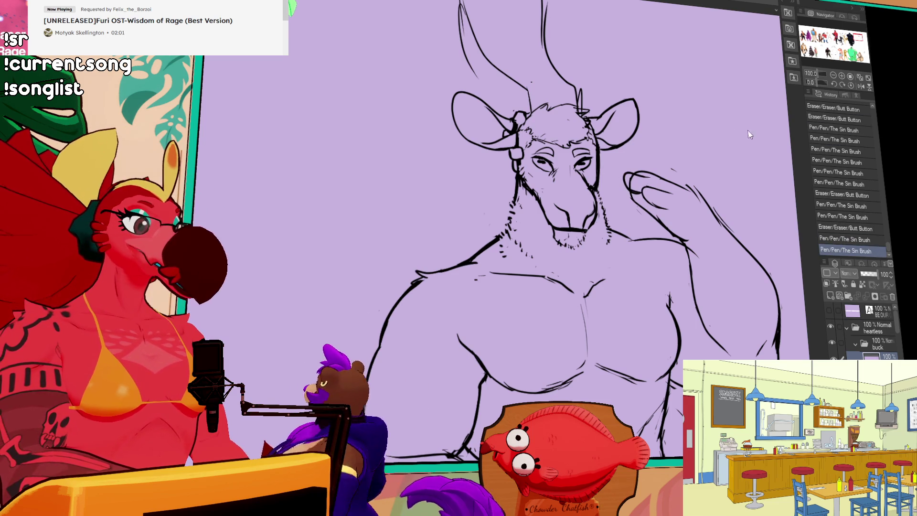
- Sketch and rework the lines of the open raised hand beside the head
{"action": "mouse_move", "coordinate": [694, 152]}
{"action": "left_mouse_down"}
{"action": "mouse_move", "coordinate": [665, 162]}
{"action": "mouse_move", "coordinate": [668, 185]}
{"action": "left_mouse_up"}
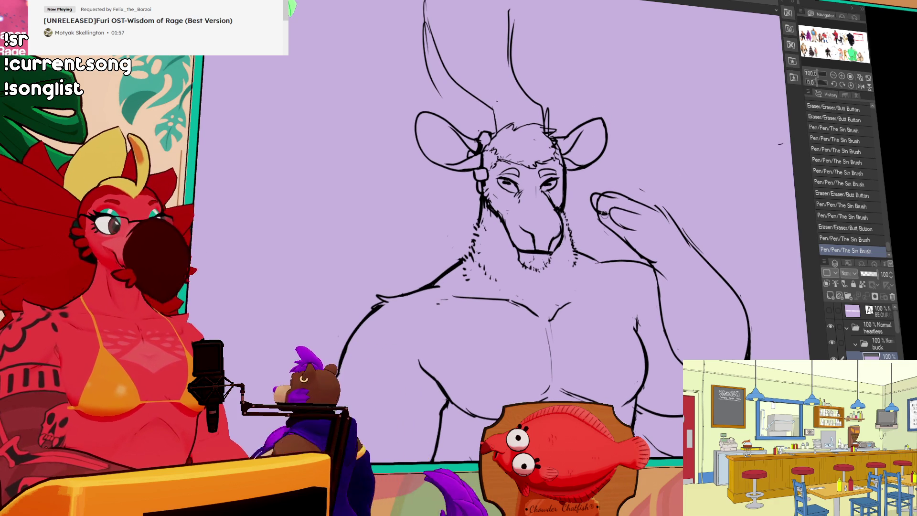
{"action": "left_click_drag", "start_coordinate": [608, 213], "coordinate": [592, 213]}
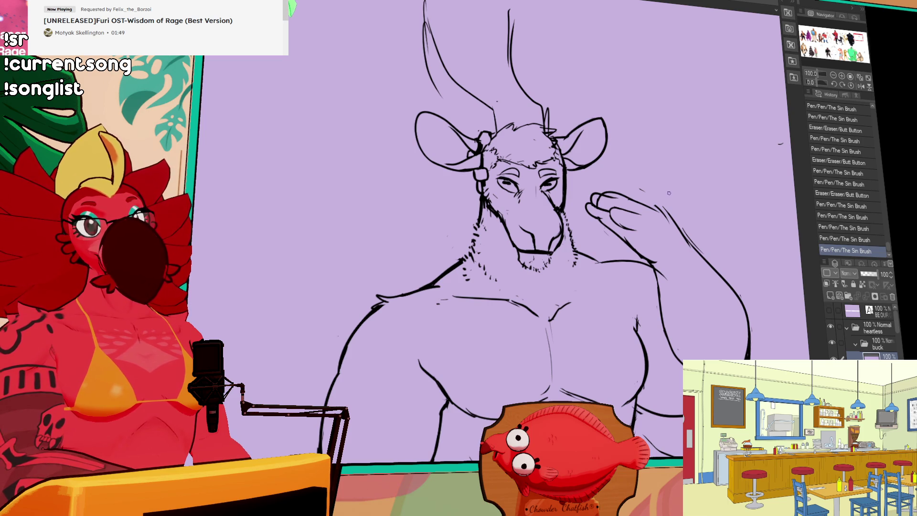
{"action": "left_click_drag", "start_coordinate": [657, 204], "coordinate": [659, 183]}
{"action": "left_click_drag", "start_coordinate": [597, 197], "coordinate": [618, 190]}
{"action": "mouse_move", "coordinate": [601, 193]}
{"action": "left_mouse_down"}
{"action": "mouse_move", "coordinate": [620, 188]}
{"action": "mouse_move", "coordinate": [670, 213]}
{"action": "mouse_move", "coordinate": [629, 213]}
{"action": "left_mouse_up"}
{"action": "mouse_move", "coordinate": [597, 196]}
{"action": "left_mouse_down"}
{"action": "mouse_move", "coordinate": [630, 203]}
{"action": "mouse_move", "coordinate": [619, 211]}
{"action": "mouse_move", "coordinate": [640, 210]}
{"action": "mouse_move", "coordinate": [614, 211]}
{"action": "mouse_move", "coordinate": [619, 222]}
{"action": "mouse_move", "coordinate": [644, 225]}
{"action": "mouse_move", "coordinate": [612, 224]}
{"action": "mouse_move", "coordinate": [593, 200]}
{"action": "mouse_move", "coordinate": [588, 213]}
{"action": "mouse_move", "coordinate": [598, 185]}
{"action": "mouse_move", "coordinate": [605, 207]}
{"action": "mouse_move", "coordinate": [605, 192]}
{"action": "left_mouse_up"}
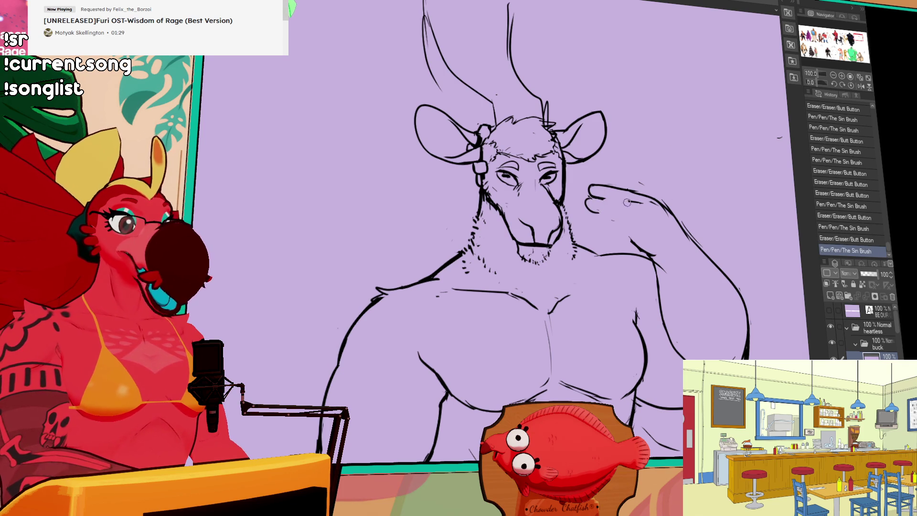
- Compare the last hand stroke with undo and redo, then erase lines near the fingers
{"action": "key", "text": "ctrl+z"}
{"action": "key", "text": "ctrl+y"}
{"action": "key", "text": "ctrl+z"}
{"action": "key", "text": "ctrl+y"}
{"action": "mouse_move", "coordinate": [616, 192]}
{"action": "left_mouse_down"}
{"action": "mouse_move", "coordinate": [650, 203]}
{"action": "mouse_move", "coordinate": [658, 186]}
{"action": "mouse_move", "coordinate": [626, 205]}
{"action": "mouse_move", "coordinate": [642, 208]}
{"action": "mouse_move", "coordinate": [647, 224]}
{"action": "mouse_move", "coordinate": [638, 179]}
{"action": "left_mouse_up"}
- Delete the selected fingers of the raised hand and clear the selection
{"action": "key", "text": "ctrl+z"}
{"action": "key", "text": "Delete"}
{"action": "key", "text": "ctrl+d"}
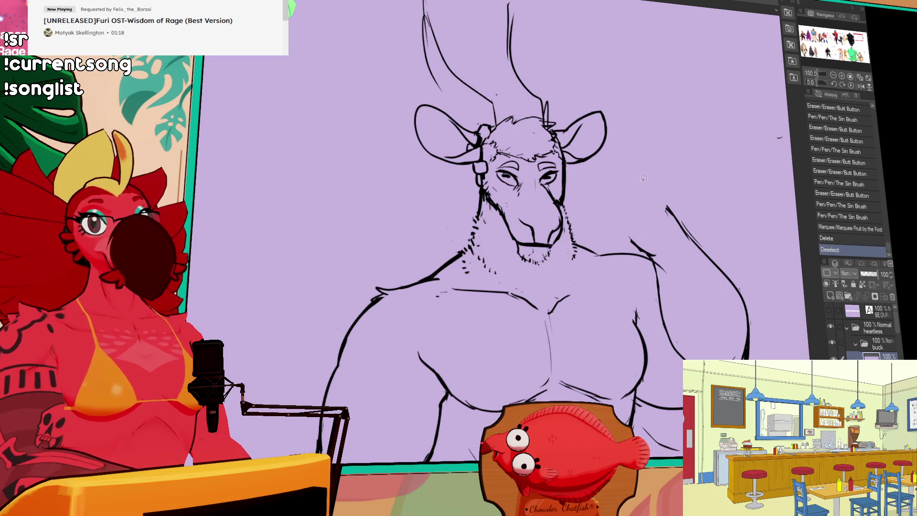
- Draw a new arm line rising toward the head and extend it higher
{"action": "left_click_drag", "start_coordinate": [615, 211], "coordinate": [647, 253]}
{"action": "key", "text": "ctrl+z"}
{"action": "key", "text": "ctrl+y"}
{"action": "mouse_move", "coordinate": [614, 215]}
{"action": "left_mouse_down"}
{"action": "mouse_move", "coordinate": [615, 196]}
{"action": "mouse_move", "coordinate": [617, 237]}
{"action": "mouse_move", "coordinate": [626, 239]}
{"action": "mouse_move", "coordinate": [616, 206]}
{"action": "left_mouse_up"}
{"action": "key", "text": "ctrl+z"}
- Draw the raised upper arm contour and erase the old arm lines
{"action": "left_click_drag", "start_coordinate": [632, 172], "coordinate": [664, 200]}
{"action": "left_click_drag", "start_coordinate": [621, 147], "coordinate": [671, 212]}
{"action": "left_click_drag", "start_coordinate": [601, 138], "coordinate": [620, 196]}
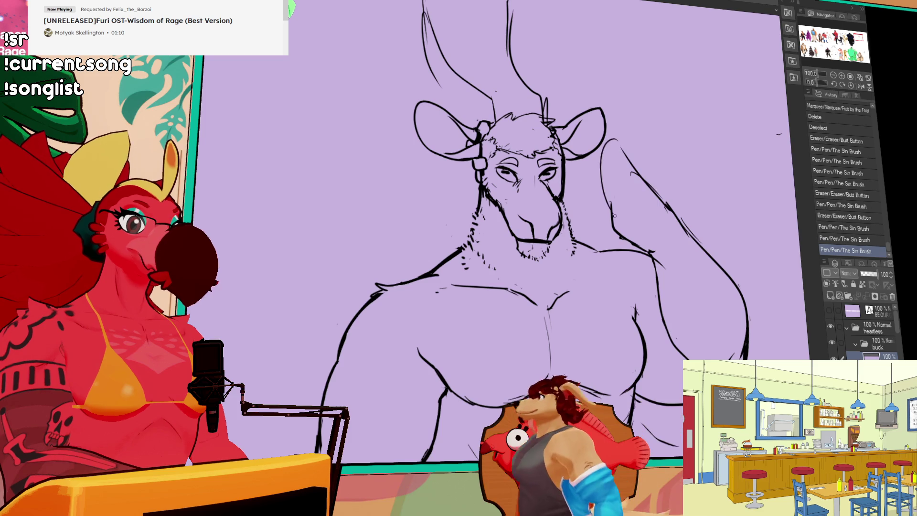
{"action": "scroll", "coordinate": [630, 96], "scroll_direction": "down", "scroll_amount": 3}
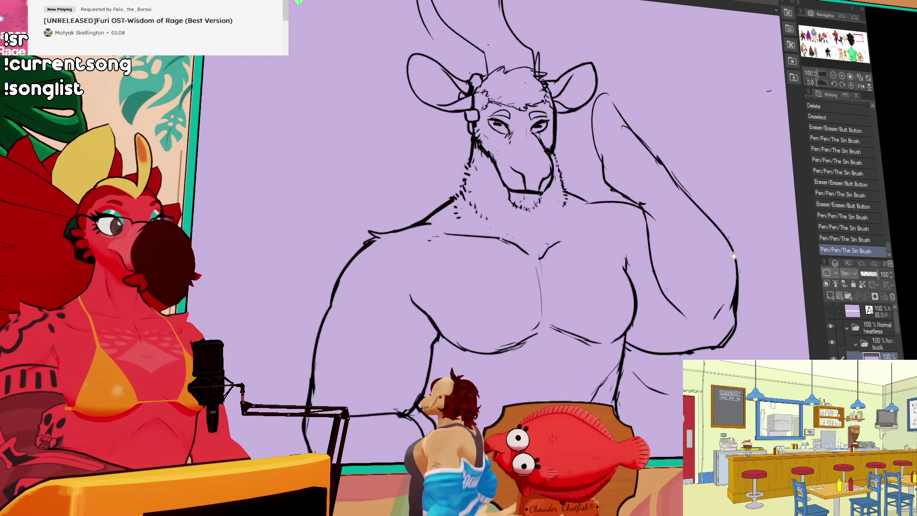
{"action": "scroll", "coordinate": [718, 171], "scroll_direction": "up", "scroll_amount": 2}
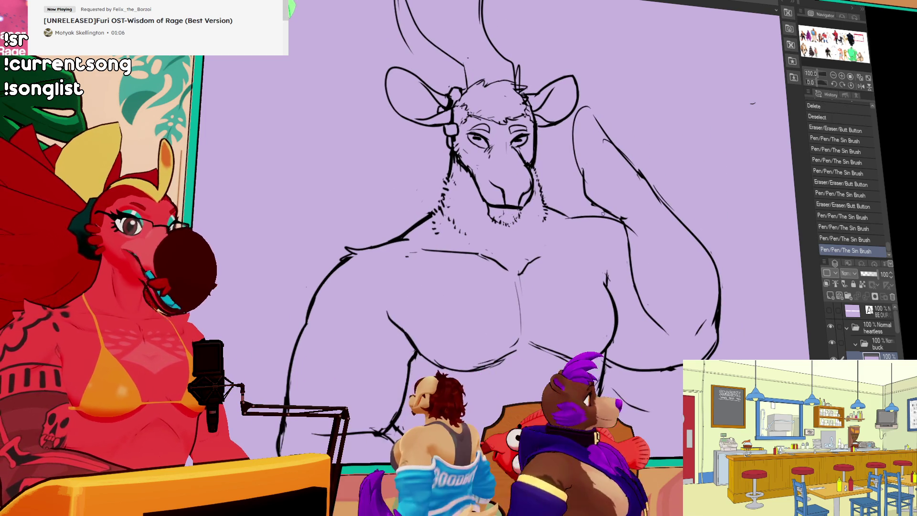
{"action": "mouse_move", "coordinate": [591, 189]}
{"action": "left_mouse_down"}
{"action": "mouse_move", "coordinate": [580, 139]}
{"action": "mouse_move", "coordinate": [601, 129]}
{"action": "mouse_move", "coordinate": [627, 161]}
{"action": "left_mouse_up"}
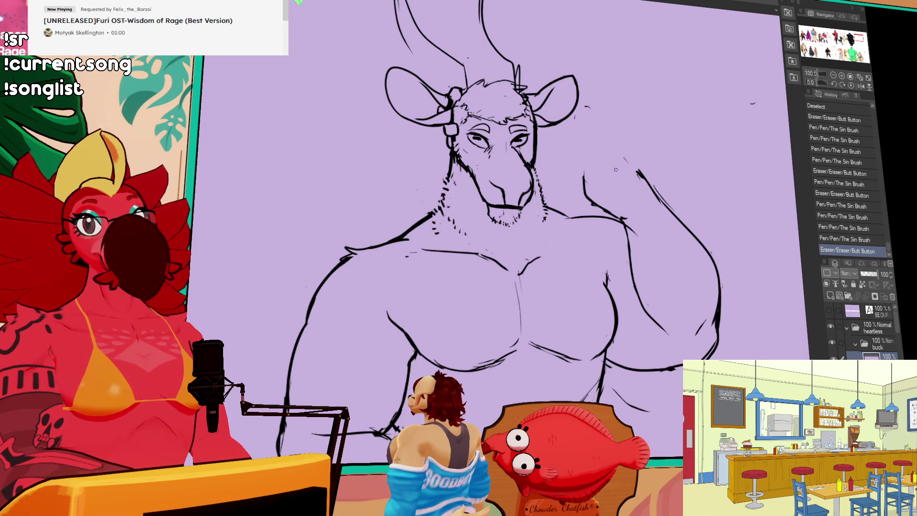
- Outline the bent flexing arm and redraw its lower line
{"action": "left_click_drag", "start_coordinate": [683, 171], "coordinate": [681, 191]}
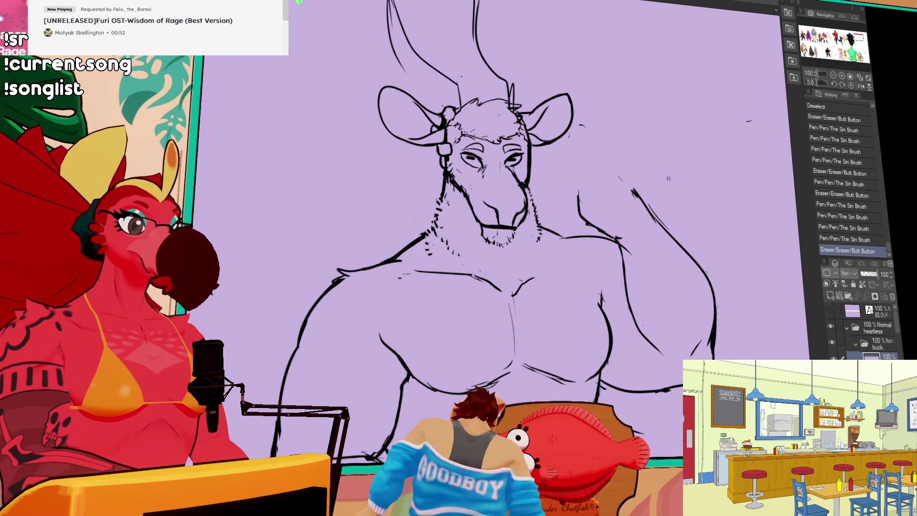
{"action": "left_click_drag", "start_coordinate": [646, 193], "coordinate": [646, 195]}
{"action": "mouse_move", "coordinate": [568, 203]}
{"action": "left_mouse_down"}
{"action": "mouse_move", "coordinate": [632, 190]}
{"action": "mouse_move", "coordinate": [568, 238]}
{"action": "mouse_move", "coordinate": [634, 244]}
{"action": "left_mouse_up"}
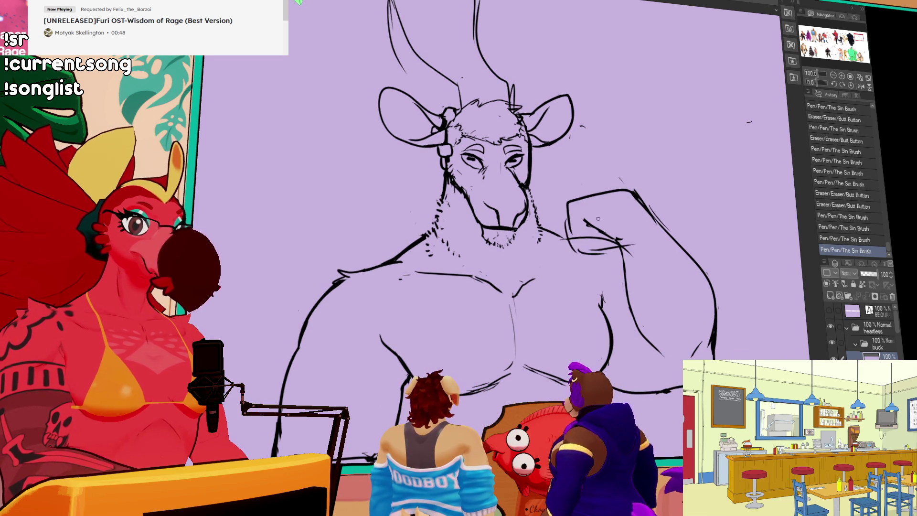
{"action": "left_click_drag", "start_coordinate": [576, 254], "coordinate": [592, 252]}
{"action": "mouse_move", "coordinate": [578, 251]}
{"action": "left_mouse_down"}
{"action": "mouse_move", "coordinate": [630, 248]}
{"action": "mouse_move", "coordinate": [588, 222]}
{"action": "mouse_move", "coordinate": [602, 238]}
{"action": "mouse_move", "coordinate": [631, 243]}
{"action": "mouse_move", "coordinate": [588, 252]}
{"action": "mouse_move", "coordinate": [623, 253]}
{"action": "left_mouse_up"}
- Refine the strokes along the flexing arm and clean up the fist's corner
{"action": "left_click_drag", "start_coordinate": [621, 236], "coordinate": [624, 253]}
{"action": "left_click_drag", "start_coordinate": [673, 215], "coordinate": [668, 204]}
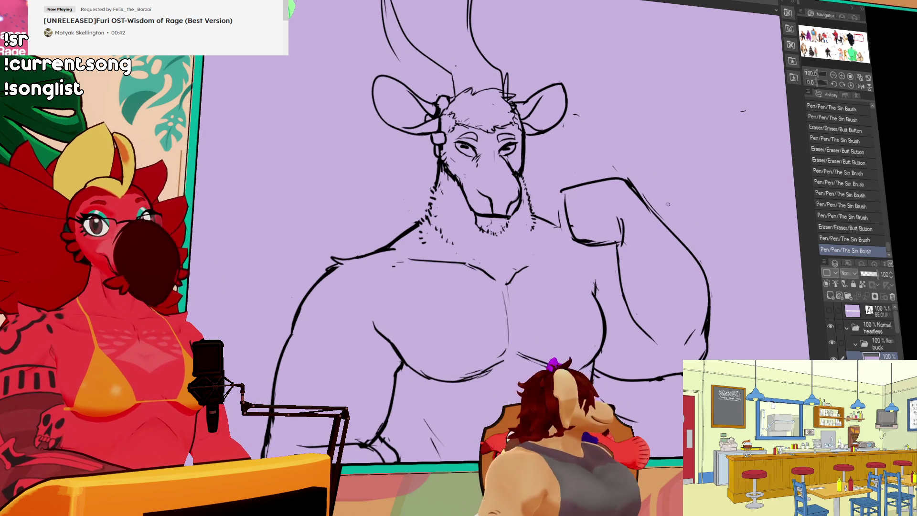
{"action": "left_click_drag", "start_coordinate": [621, 230], "coordinate": [621, 242]}
{"action": "left_click_drag", "start_coordinate": [614, 220], "coordinate": [620, 243]}
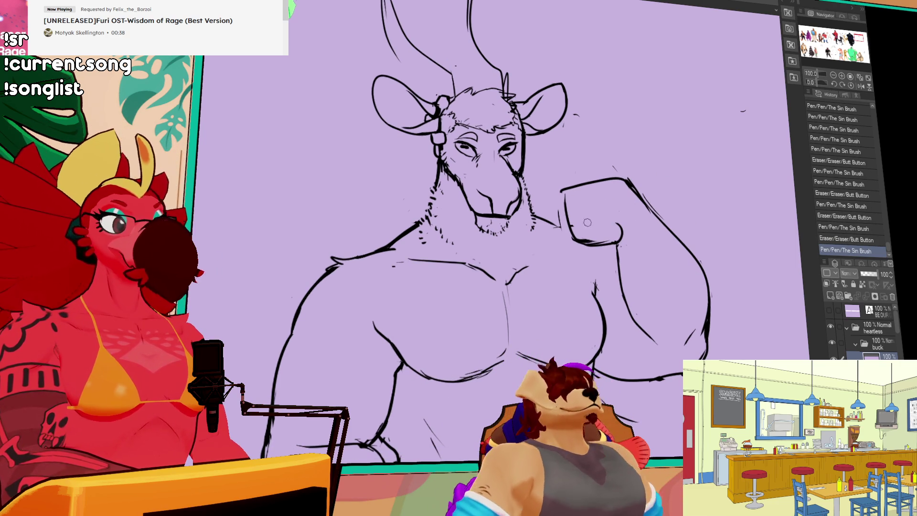
{"action": "left_click_drag", "start_coordinate": [566, 184], "coordinate": [563, 191]}
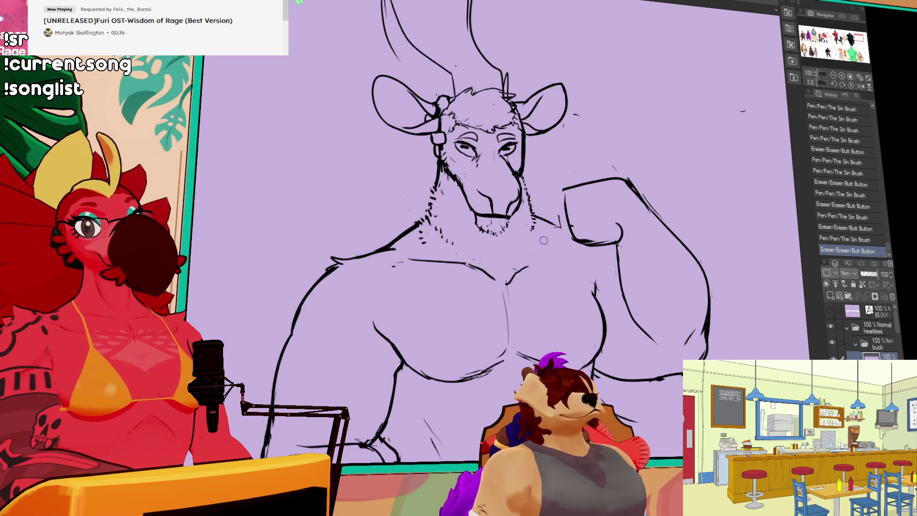
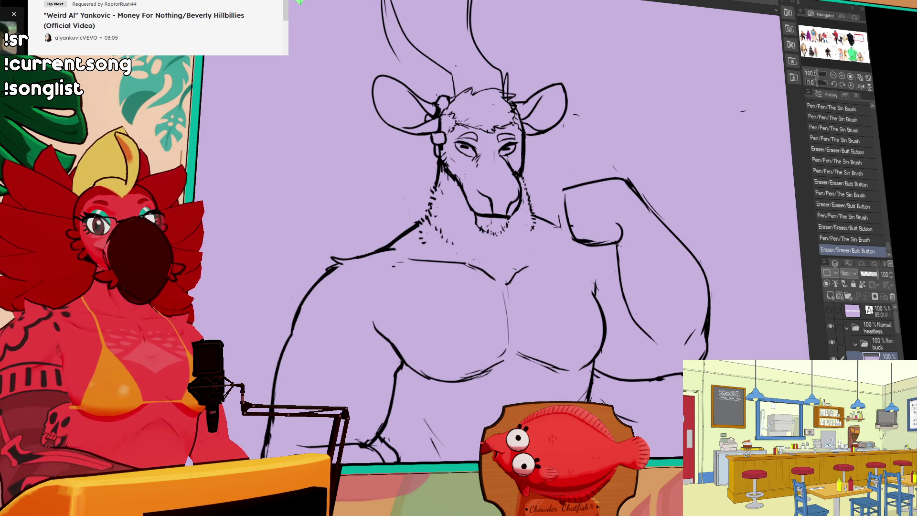
- Erase stray marks, redraw the raised fist's finger lines further right, and zoom out to 50%
{"action": "mouse_move", "coordinate": [656, 189]}
{"action": "left_mouse_down"}
{"action": "mouse_move", "coordinate": [646, 184]}
{"action": "mouse_move", "coordinate": [620, 235]}
{"action": "mouse_move", "coordinate": [580, 247]}
{"action": "mouse_move", "coordinate": [618, 243]}
{"action": "mouse_move", "coordinate": [594, 234]}
{"action": "mouse_move", "coordinate": [615, 245]}
{"action": "mouse_move", "coordinate": [628, 229]}
{"action": "mouse_move", "coordinate": [623, 215]}
{"action": "left_mouse_up"}
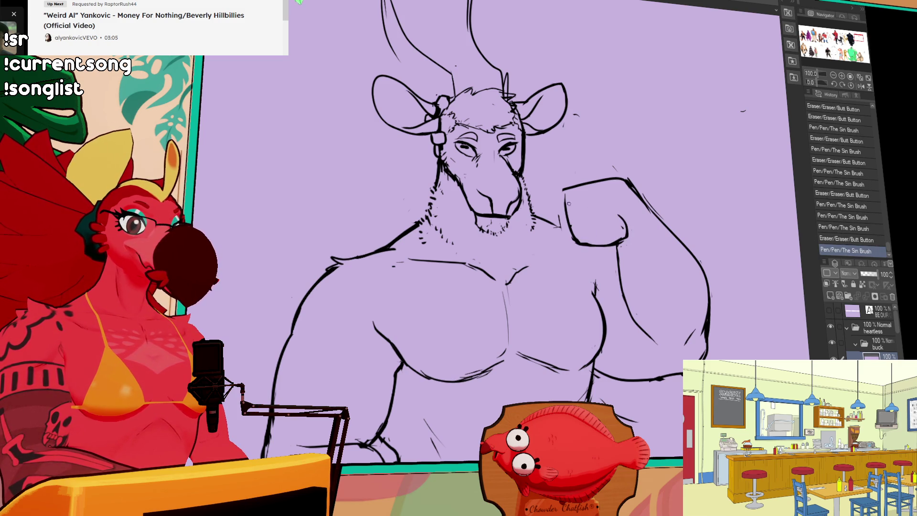
{"action": "mouse_move", "coordinate": [561, 195]}
{"action": "left_mouse_down"}
{"action": "mouse_move", "coordinate": [553, 221]}
{"action": "mouse_move", "coordinate": [579, 220]}
{"action": "mouse_move", "coordinate": [568, 225]}
{"action": "mouse_move", "coordinate": [575, 239]}
{"action": "mouse_move", "coordinate": [576, 199]}
{"action": "mouse_move", "coordinate": [580, 242]}
{"action": "left_mouse_up"}
{"action": "key", "text": "ctrl+z"}
{"action": "mouse_move", "coordinate": [570, 210]}
{"action": "left_mouse_down"}
{"action": "mouse_move", "coordinate": [573, 234]}
{"action": "mouse_move", "coordinate": [596, 236]}
{"action": "mouse_move", "coordinate": [616, 210]}
{"action": "mouse_move", "coordinate": [626, 229]}
{"action": "mouse_move", "coordinate": [619, 243]}
{"action": "mouse_move", "coordinate": [629, 225]}
{"action": "mouse_move", "coordinate": [629, 238]}
{"action": "left_mouse_up"}
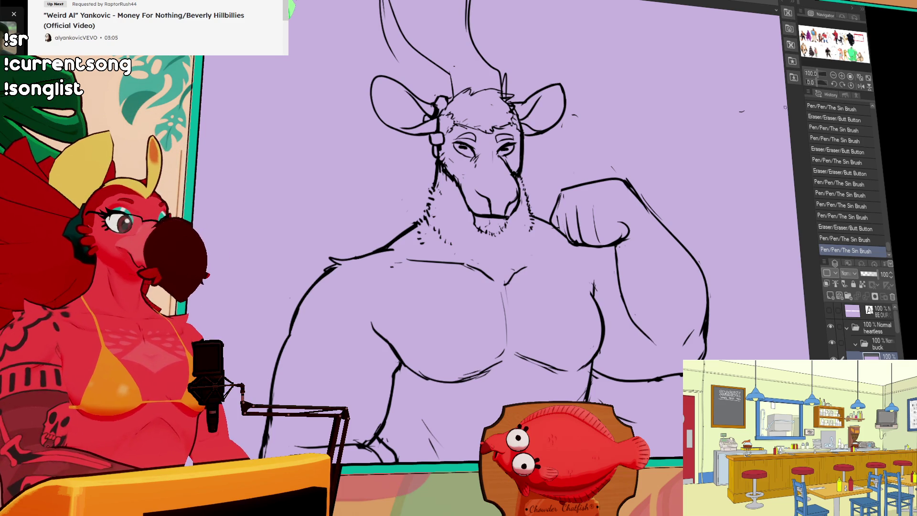
{"action": "key", "text": "ctrl+minus"}
{"action": "mouse_move", "coordinate": [391, 326]}
{"action": "left_mouse_down"}
{"action": "mouse_move", "coordinate": [425, 265]}
{"action": "mouse_move", "coordinate": [440, 257]}
{"action": "left_mouse_up"}
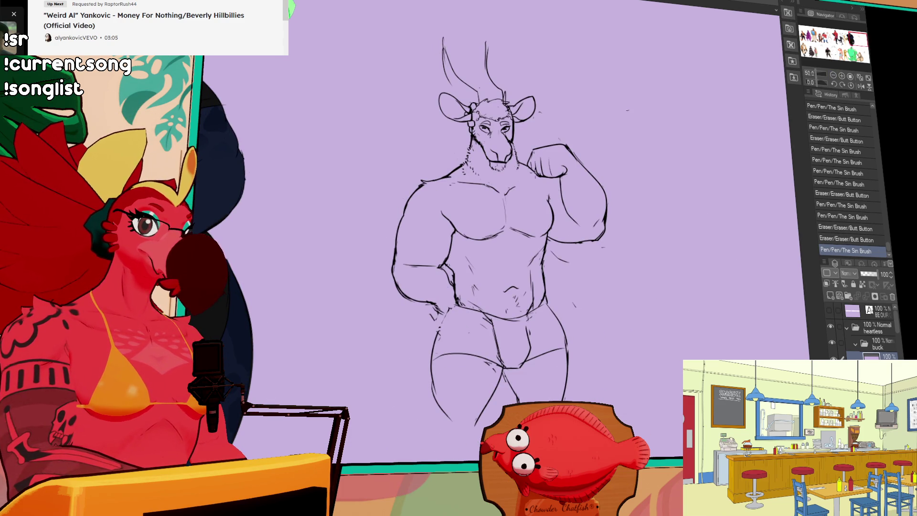
- Add muscle strokes to the raised arm and shoulder and erase the sparkle marks beside the back
{"action": "mouse_move", "coordinate": [552, 166]}
{"action": "left_mouse_down"}
{"action": "mouse_move", "coordinate": [559, 190]}
{"action": "mouse_move", "coordinate": [577, 189]}
{"action": "mouse_move", "coordinate": [551, 201]}
{"action": "mouse_move", "coordinate": [558, 191]}
{"action": "mouse_move", "coordinate": [575, 198]}
{"action": "mouse_move", "coordinate": [567, 166]}
{"action": "mouse_move", "coordinate": [573, 197]}
{"action": "mouse_move", "coordinate": [569, 189]}
{"action": "left_mouse_up"}
{"action": "left_click_drag", "start_coordinate": [524, 155], "coordinate": [515, 165]}
{"action": "left_click_drag", "start_coordinate": [592, 180], "coordinate": [602, 184]}
{"action": "left_click_drag", "start_coordinate": [558, 241], "coordinate": [561, 315]}
{"action": "key", "text": "ctrl+z"}
{"action": "left_click_drag", "start_coordinate": [550, 247], "coordinate": [557, 256]}
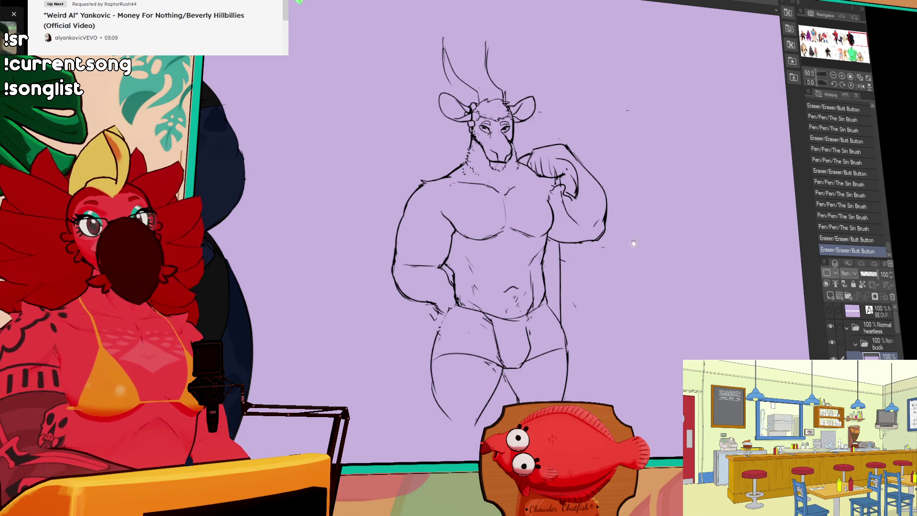
{"action": "left_click_drag", "start_coordinate": [628, 227], "coordinate": [622, 206]}
- Add hip strokes and extend both legs downward, redrawing the longer inner and left outer leg lines
{"action": "left_click_drag", "start_coordinate": [548, 316], "coordinate": [553, 317]}
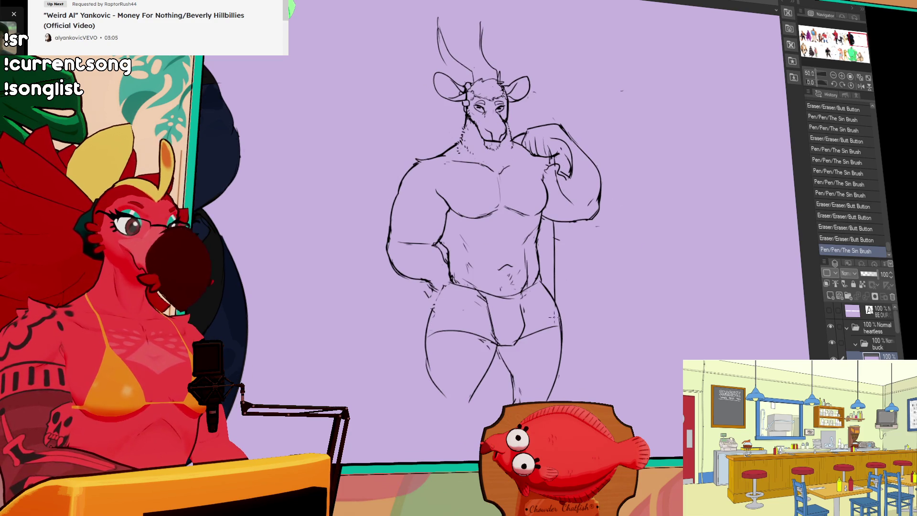
{"action": "left_click_drag", "start_coordinate": [451, 279], "coordinate": [438, 307]}
{"action": "mouse_move", "coordinate": [483, 372]}
{"action": "left_mouse_down"}
{"action": "mouse_move", "coordinate": [493, 288]}
{"action": "mouse_move", "coordinate": [482, 305]}
{"action": "left_mouse_up"}
{"action": "left_click_drag", "start_coordinate": [447, 280], "coordinate": [451, 375]}
{"action": "mouse_move", "coordinate": [480, 306]}
{"action": "left_mouse_down"}
{"action": "mouse_move", "coordinate": [489, 331]}
{"action": "mouse_move", "coordinate": [502, 291]}
{"action": "mouse_move", "coordinate": [475, 363]}
{"action": "mouse_move", "coordinate": [483, 321]}
{"action": "mouse_move", "coordinate": [476, 363]}
{"action": "left_mouse_up"}
{"action": "key", "text": "ctrl+z"}
{"action": "key", "text": "ctrl+z"}
{"action": "mouse_move", "coordinate": [485, 317]}
{"action": "left_mouse_down"}
{"action": "mouse_move", "coordinate": [468, 370]}
{"action": "mouse_move", "coordinate": [438, 309]}
{"action": "left_mouse_up"}
{"action": "mouse_move", "coordinate": [449, 361]}
{"action": "left_mouse_down"}
{"action": "mouse_move", "coordinate": [442, 291]}
{"action": "mouse_move", "coordinate": [470, 299]}
{"action": "left_mouse_up"}
{"action": "mouse_move", "coordinate": [456, 354]}
{"action": "left_mouse_down"}
{"action": "mouse_move", "coordinate": [452, 377]}
{"action": "mouse_move", "coordinate": [449, 334]}
{"action": "mouse_move", "coordinate": [447, 410]}
{"action": "mouse_move", "coordinate": [449, 401]}
{"action": "left_mouse_up"}
{"action": "left_click_drag", "start_coordinate": [602, 270], "coordinate": [619, 250]}
- Refine the right knee and redraw the lower right leg without the foot
{"action": "left_click_drag", "start_coordinate": [479, 344], "coordinate": [478, 341]}
{"action": "left_click_drag", "start_coordinate": [549, 294], "coordinate": [555, 304]}
{"action": "left_click_drag", "start_coordinate": [551, 296], "coordinate": [556, 304]}
{"action": "left_click_drag", "start_coordinate": [553, 299], "coordinate": [557, 302]}
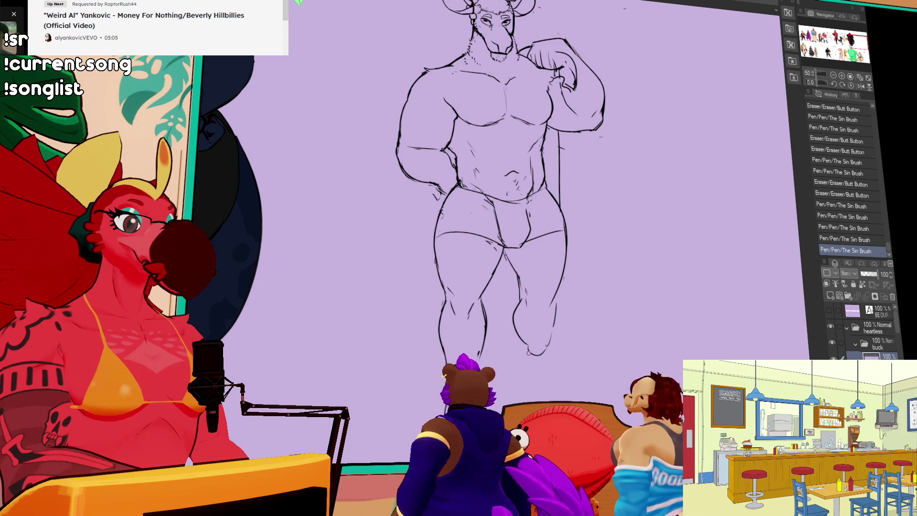
{"action": "left_click_drag", "start_coordinate": [549, 334], "coordinate": [522, 377]}
{"action": "mouse_move", "coordinate": [554, 305]}
{"action": "left_mouse_down"}
{"action": "mouse_move", "coordinate": [549, 325]}
{"action": "mouse_move", "coordinate": [557, 305]}
{"action": "left_mouse_up"}
{"action": "left_click_drag", "start_coordinate": [535, 358], "coordinate": [544, 400]}
{"action": "left_click_drag", "start_coordinate": [554, 295], "coordinate": [547, 371]}
- Lasso the briefs' crotch area and move it slightly lower
{"action": "left_click_drag", "start_coordinate": [630, 336], "coordinate": [632, 286]}
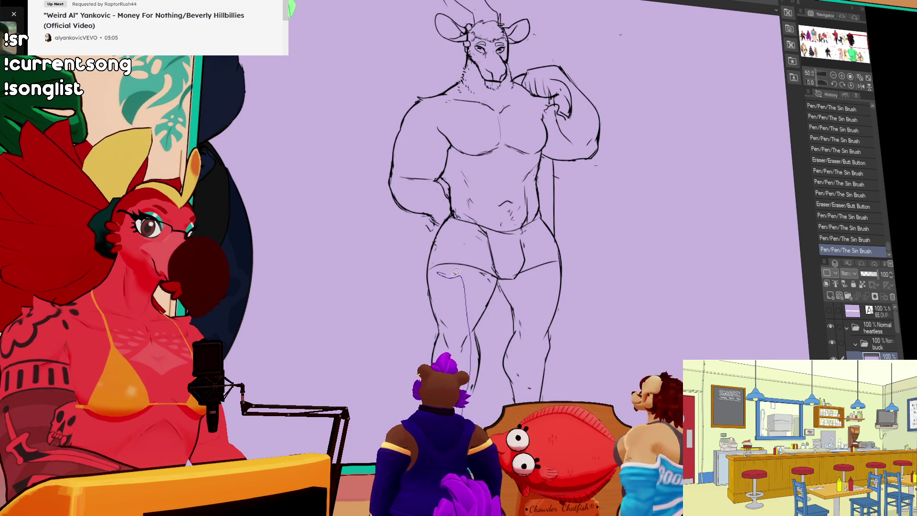
{"action": "left_click_drag", "start_coordinate": [494, 270], "coordinate": [492, 226]}
{"action": "left_click_drag", "start_coordinate": [559, 250], "coordinate": [530, 400]}
{"action": "left_click_drag", "start_coordinate": [435, 262], "coordinate": [433, 266]}
{"action": "left_click_drag", "start_coordinate": [541, 281], "coordinate": [538, 289]}
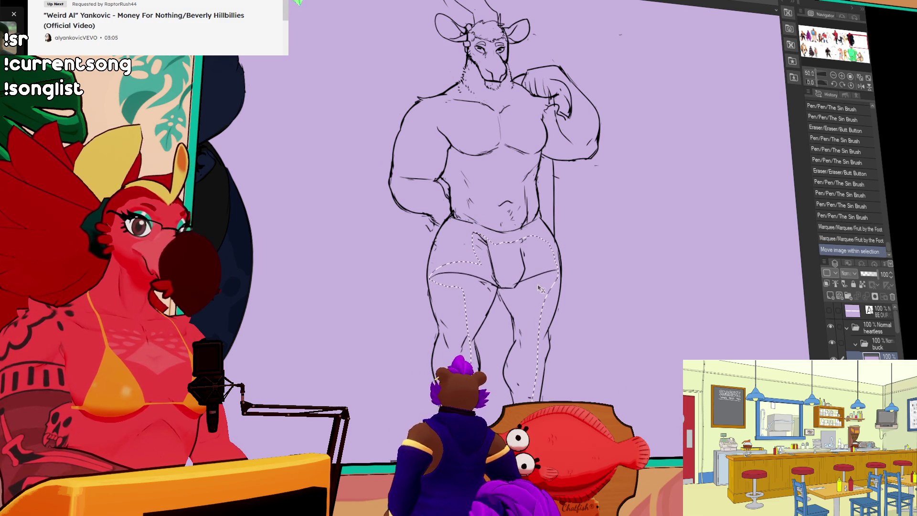
- Clear the selection, then redraw and tidy the small stroke lines on the thighs
{"action": "key", "text": "ctrl+d"}
{"action": "mouse_move", "coordinate": [674, 272]}
{"action": "left_mouse_down"}
{"action": "mouse_move", "coordinate": [673, 285]}
{"action": "mouse_move", "coordinate": [667, 239]}
{"action": "left_mouse_up"}
{"action": "mouse_move", "coordinate": [513, 292]}
{"action": "left_mouse_down"}
{"action": "mouse_move", "coordinate": [530, 312]}
{"action": "mouse_move", "coordinate": [527, 325]}
{"action": "left_mouse_up"}
{"action": "left_click_drag", "start_coordinate": [528, 315], "coordinate": [529, 340]}
{"action": "left_click_drag", "start_coordinate": [527, 329], "coordinate": [528, 341]}
{"action": "left_click_drag", "start_coordinate": [584, 290], "coordinate": [592, 299]}
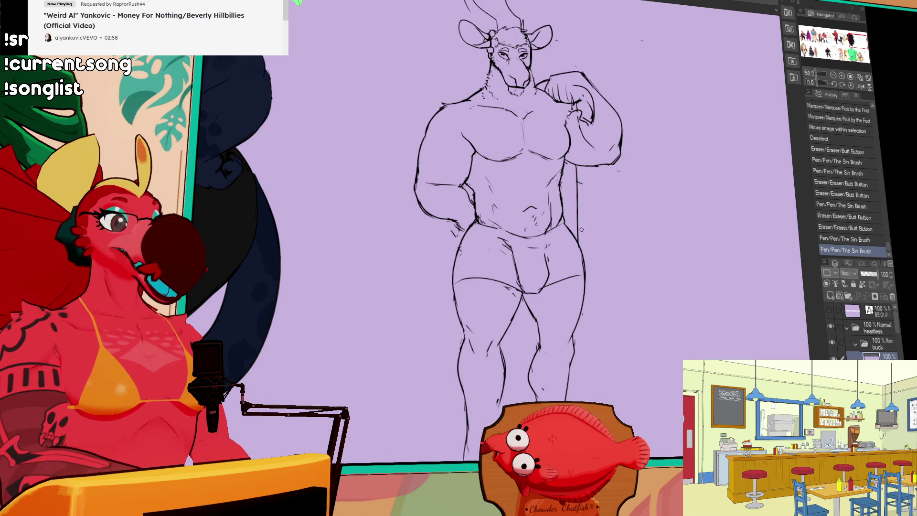
- Add short strokes at the right hip, undo one, and redraw the forearm line
{"action": "mouse_move", "coordinate": [572, 223]}
{"action": "left_mouse_down"}
{"action": "mouse_move", "coordinate": [563, 255]}
{"action": "mouse_move", "coordinate": [575, 253]}
{"action": "mouse_move", "coordinate": [581, 271]}
{"action": "mouse_move", "coordinate": [576, 296]}
{"action": "left_mouse_up"}
{"action": "left_click_drag", "start_coordinate": [582, 254], "coordinate": [576, 275]}
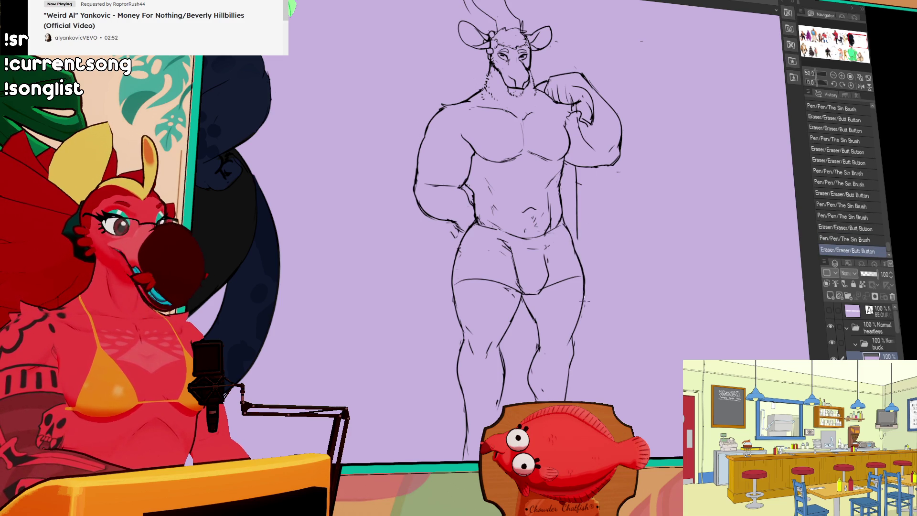
{"action": "key", "text": "ctrl+z"}
{"action": "left_click_drag", "start_coordinate": [654, 251], "coordinate": [645, 231]}
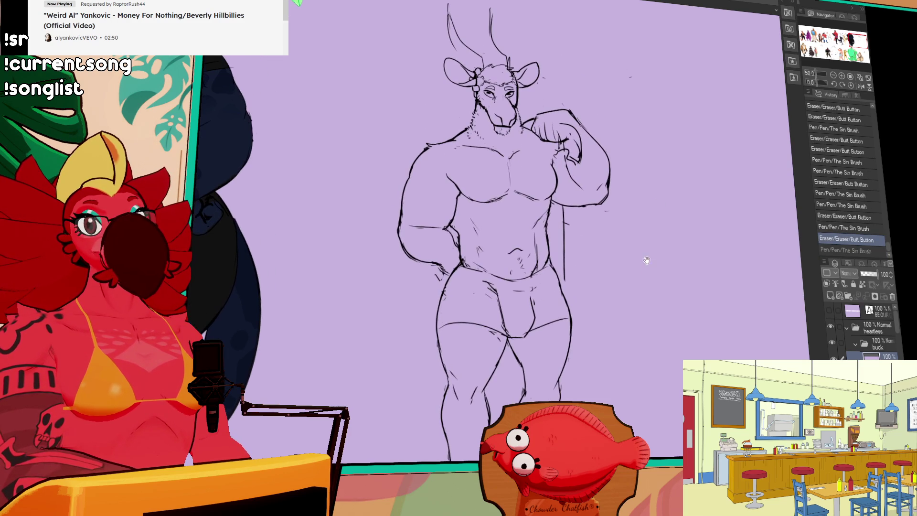
{"action": "left_click_drag", "start_coordinate": [586, 207], "coordinate": [615, 231]}
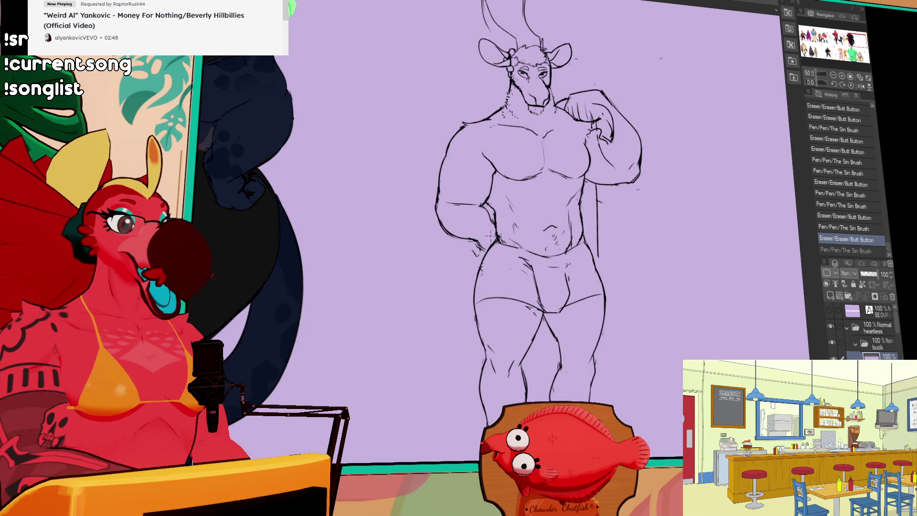
{"action": "left_click_drag", "start_coordinate": [445, 204], "coordinate": [453, 204]}
{"action": "left_click_drag", "start_coordinate": [453, 205], "coordinate": [465, 206]}
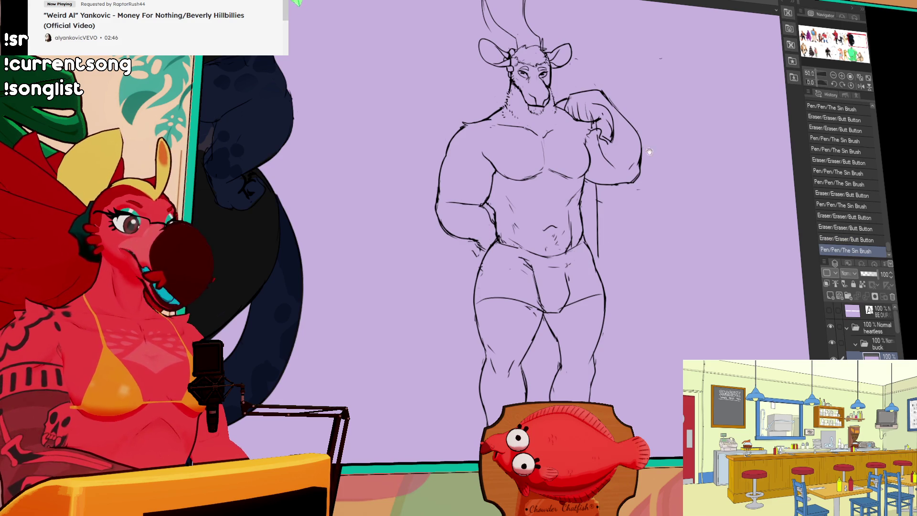
{"action": "left_click_drag", "start_coordinate": [637, 150], "coordinate": [641, 145]}
{"action": "left_click_drag", "start_coordinate": [685, 189], "coordinate": [699, 171]}
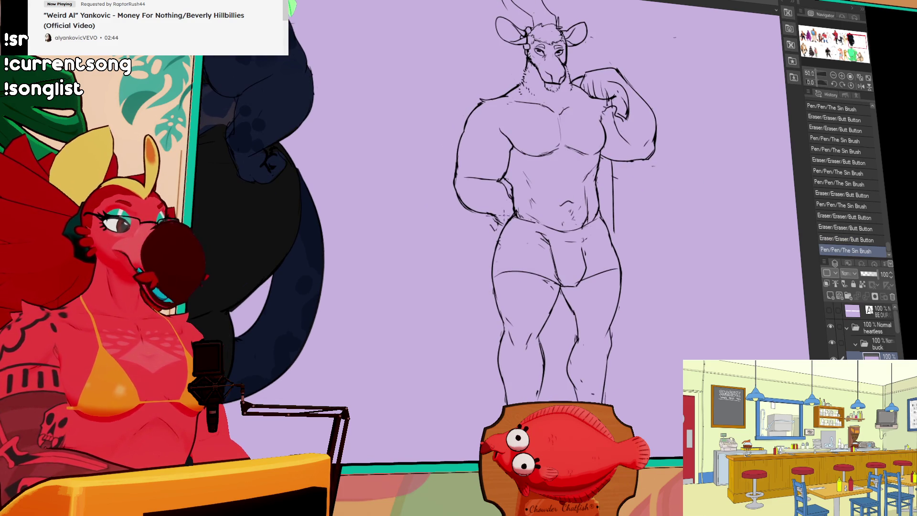
- Erase stray marks near the left hip, hand and raised arm
{"action": "mouse_move", "coordinate": [489, 231]}
{"action": "left_mouse_down"}
{"action": "mouse_move", "coordinate": [500, 212]}
{"action": "mouse_move", "coordinate": [499, 221]}
{"action": "left_mouse_up"}
{"action": "mouse_move", "coordinate": [335, 239]}
{"action": "left_mouse_down"}
{"action": "mouse_move", "coordinate": [525, 220]}
{"action": "mouse_move", "coordinate": [678, 249]}
{"action": "left_mouse_up"}
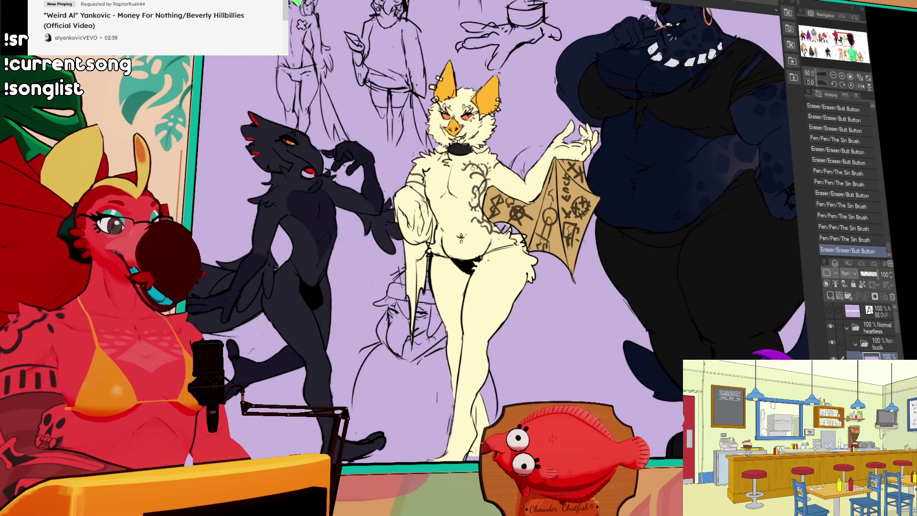
{"action": "mouse_move", "coordinate": [729, 229]}
{"action": "left_mouse_down"}
{"action": "mouse_move", "coordinate": [557, 239]}
{"action": "mouse_move", "coordinate": [191, 224]}
{"action": "left_mouse_up"}
{"action": "key", "text": "ctrl+z"}
{"action": "left_click_drag", "start_coordinate": [629, 211], "coordinate": [623, 195]}
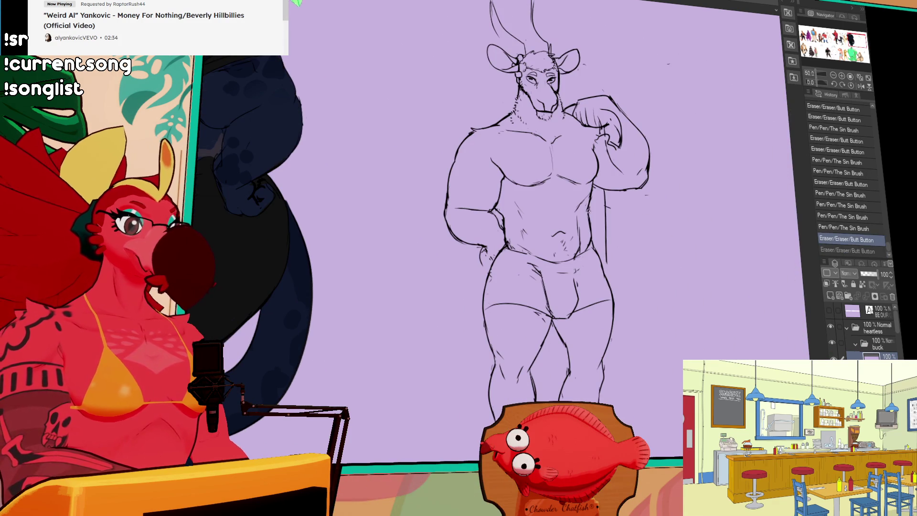
{"action": "key", "text": "ctrl+y"}
{"action": "left_click", "coordinate": [589, 187]}
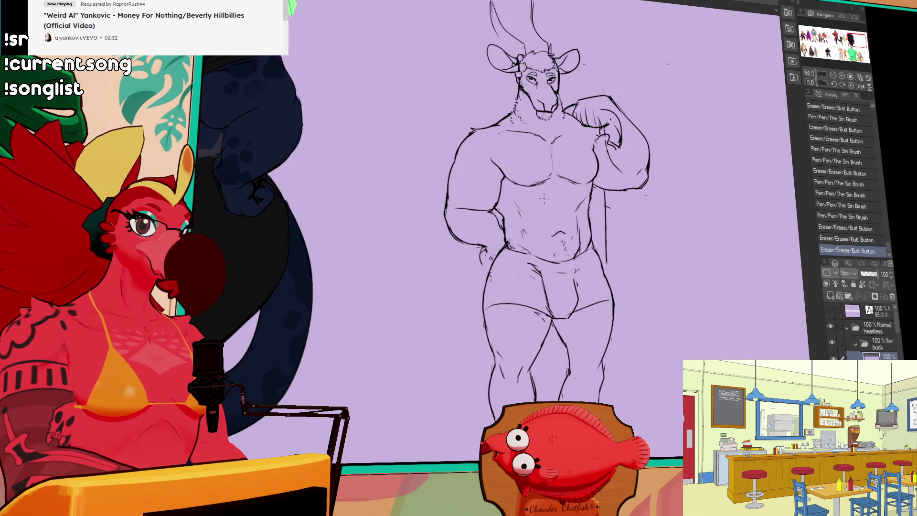
- Sketch abdomen strokes and diagonal chest hatching, then lasso both pecs and delete the hatching
{"action": "left_click_drag", "start_coordinate": [554, 189], "coordinate": [558, 197]}
{"action": "left_click_drag", "start_coordinate": [525, 142], "coordinate": [520, 158]}
{"action": "mouse_move", "coordinate": [534, 145]}
{"action": "left_mouse_down"}
{"action": "mouse_move", "coordinate": [525, 161]}
{"action": "mouse_move", "coordinate": [533, 157]}
{"action": "left_mouse_up"}
{"action": "mouse_move", "coordinate": [544, 148]}
{"action": "left_mouse_down"}
{"action": "mouse_move", "coordinate": [536, 164]}
{"action": "mouse_move", "coordinate": [563, 154]}
{"action": "left_mouse_up"}
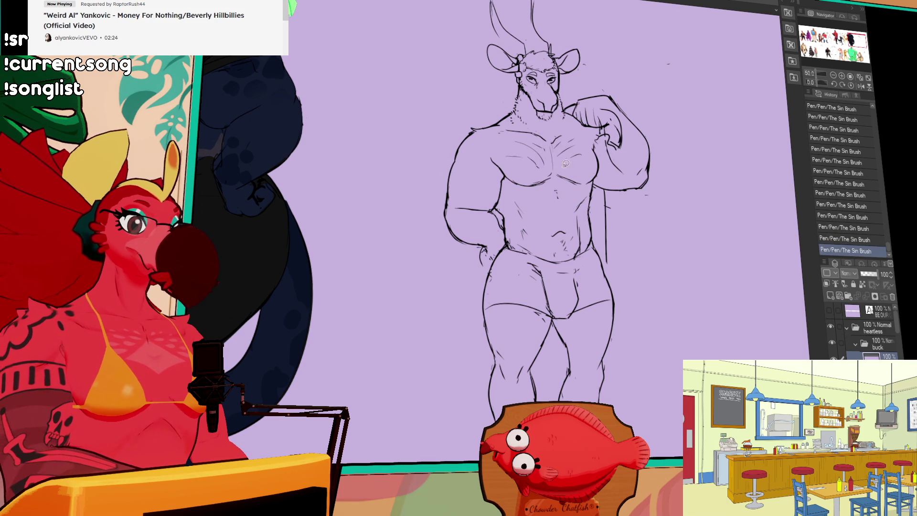
{"action": "left_click_drag", "start_coordinate": [535, 137], "coordinate": [535, 139]}
{"action": "mouse_move", "coordinate": [570, 168]}
{"action": "left_mouse_down"}
{"action": "mouse_move", "coordinate": [557, 142]}
{"action": "mouse_move", "coordinate": [590, 159]}
{"action": "mouse_move", "coordinate": [578, 143]}
{"action": "left_mouse_up"}
{"action": "key", "text": "Delete"}
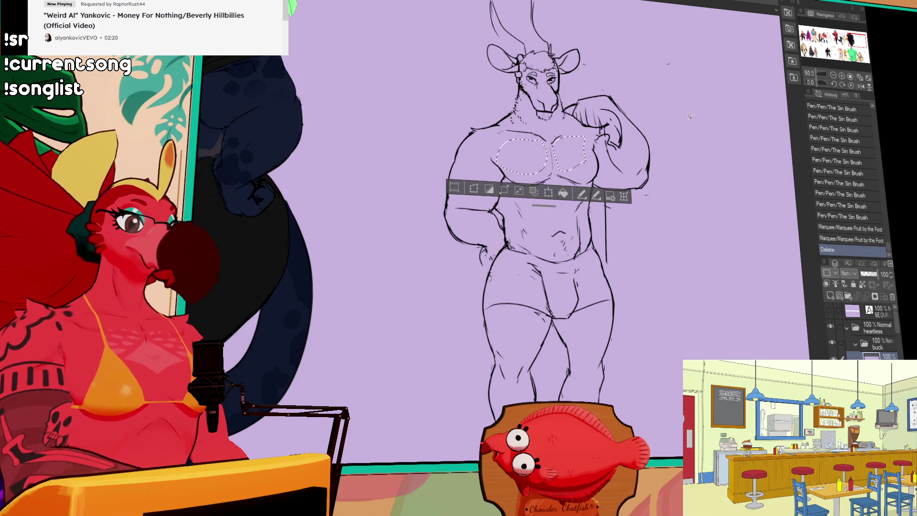
- Deselect and erase small marks on the chest, navel and near the raised arm
{"action": "key", "text": "ctrl+d"}
{"action": "left_click_drag", "start_coordinate": [636, 177], "coordinate": [641, 170]}
{"action": "left_click_drag", "start_coordinate": [540, 177], "coordinate": [549, 177]}
{"action": "left_click_drag", "start_coordinate": [546, 172], "coordinate": [550, 171]}
{"action": "mouse_move", "coordinate": [537, 174]}
{"action": "left_mouse_down"}
{"action": "mouse_move", "coordinate": [561, 162]}
{"action": "mouse_move", "coordinate": [547, 173]}
{"action": "mouse_move", "coordinate": [569, 172]}
{"action": "mouse_move", "coordinate": [564, 165]}
{"action": "left_mouse_up"}
{"action": "left_click_drag", "start_coordinate": [575, 165], "coordinate": [583, 170]}
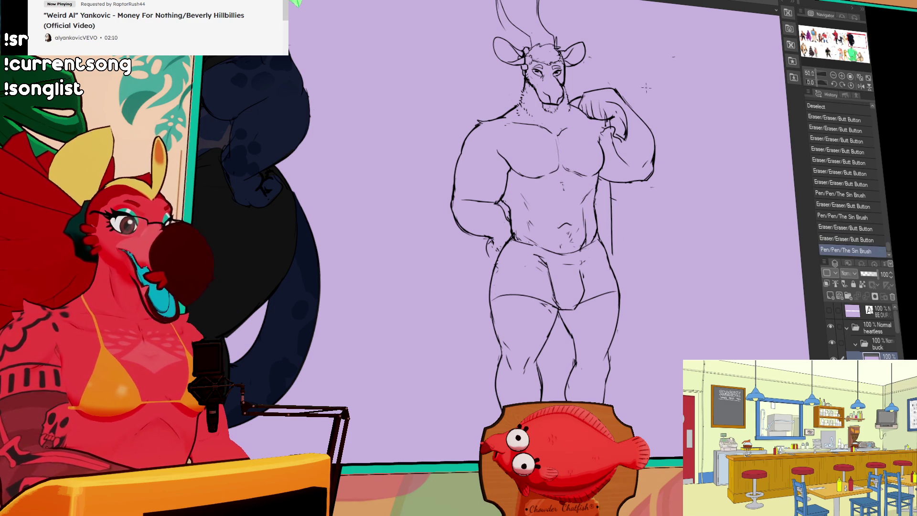
{"action": "left_click_drag", "start_coordinate": [660, 192], "coordinate": [664, 162]}
{"action": "left_click_drag", "start_coordinate": [599, 173], "coordinate": [602, 177]}
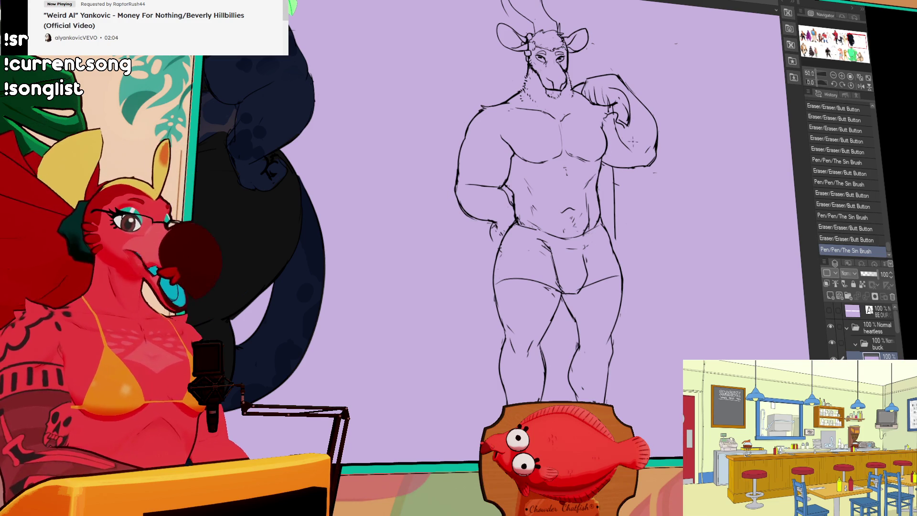
- Keep a small stroke near the briefs after comparing it, then redraw the waist and navel lines
{"action": "left_click_drag", "start_coordinate": [583, 256], "coordinate": [588, 266]}
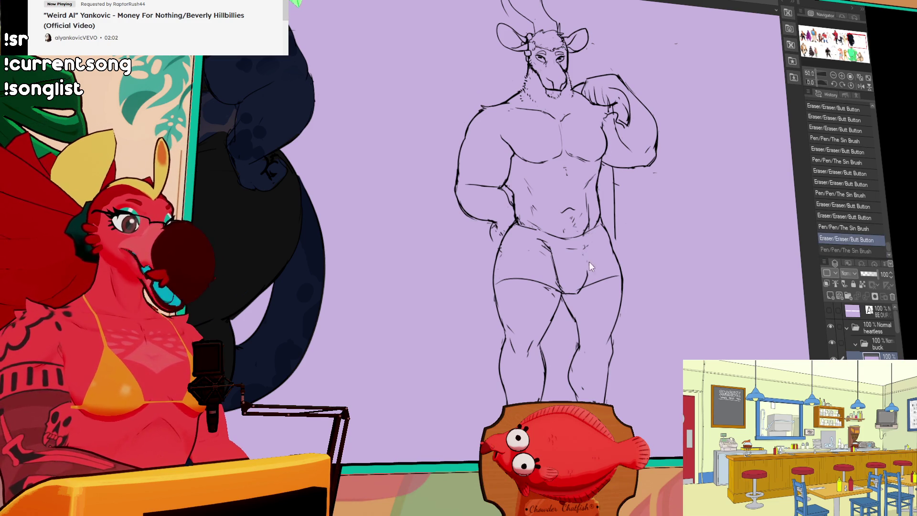
{"action": "key", "text": "ctrl+z"}
{"action": "key", "text": "ctrl+y"}
{"action": "key", "text": "ctrl+z"}
{"action": "key", "text": "ctrl+y"}
{"action": "key", "text": "ctrl+z"}
{"action": "key", "text": "ctrl+y"}
{"action": "left_click_drag", "start_coordinate": [544, 250], "coordinate": [558, 280]}
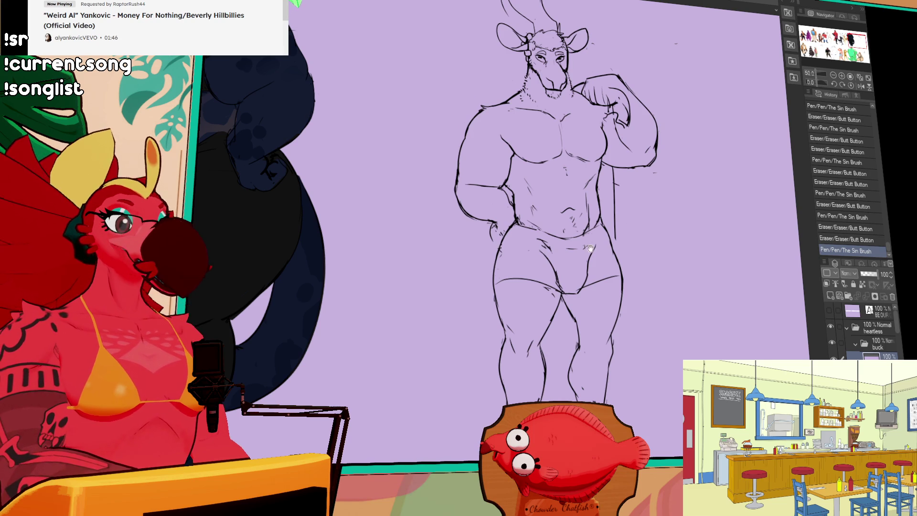
{"action": "left_click_drag", "start_coordinate": [540, 241], "coordinate": [551, 255]}
- Refine the briefs' lines, waistband and left hip strokes
{"action": "left_click_drag", "start_coordinate": [655, 215], "coordinate": [666, 205]}
{"action": "mouse_move", "coordinate": [599, 238]}
{"action": "left_mouse_down"}
{"action": "mouse_move", "coordinate": [606, 257]}
{"action": "mouse_move", "coordinate": [567, 259]}
{"action": "left_mouse_up"}
{"action": "left_click_drag", "start_coordinate": [567, 259], "coordinate": [567, 260]}
{"action": "left_click_drag", "start_coordinate": [618, 234], "coordinate": [621, 239]}
{"action": "mouse_move", "coordinate": [616, 235]}
{"action": "left_mouse_down"}
{"action": "mouse_move", "coordinate": [625, 240]}
{"action": "mouse_move", "coordinate": [621, 230]}
{"action": "left_mouse_up"}
{"action": "left_click_drag", "start_coordinate": [563, 233], "coordinate": [592, 235]}
{"action": "mouse_move", "coordinate": [592, 234]}
{"action": "left_mouse_down"}
{"action": "mouse_move", "coordinate": [613, 231]}
{"action": "mouse_move", "coordinate": [588, 232]}
{"action": "left_mouse_up"}
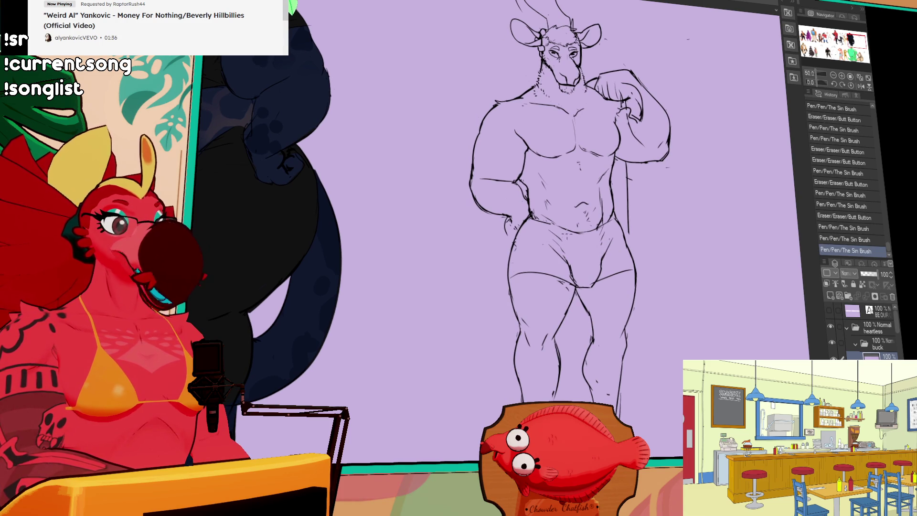
{"action": "key", "text": "ctrl+z"}
{"action": "left_click_drag", "start_coordinate": [521, 224], "coordinate": [519, 232]}
{"action": "mouse_move", "coordinate": [529, 212]}
{"action": "left_mouse_down"}
{"action": "mouse_move", "coordinate": [529, 227]}
{"action": "mouse_move", "coordinate": [507, 248]}
{"action": "mouse_move", "coordinate": [509, 225]}
{"action": "left_mouse_up"}
{"action": "left_click_drag", "start_coordinate": [510, 227], "coordinate": [516, 233]}
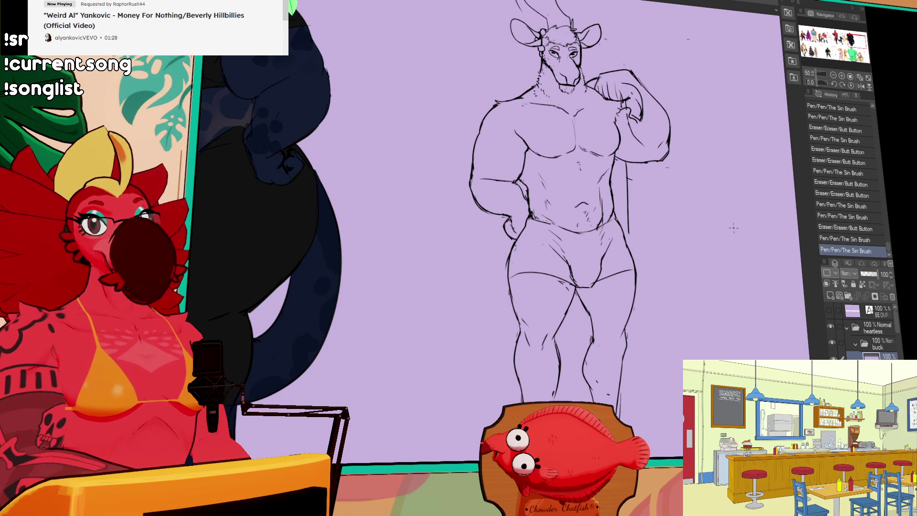
- Erase remaining stray lines and draw a curved tail at the figure's lower left
{"action": "left_click_drag", "start_coordinate": [737, 232], "coordinate": [712, 173]}
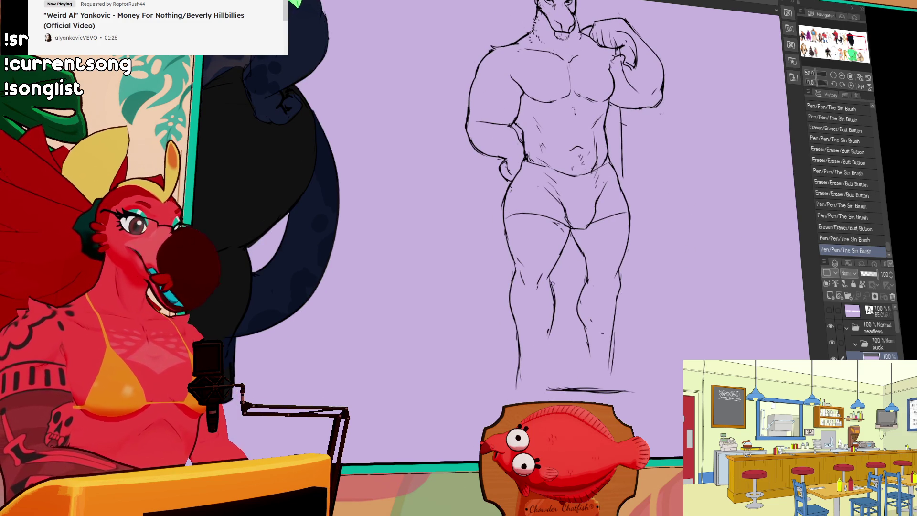
{"action": "left_click_drag", "start_coordinate": [553, 295], "coordinate": [556, 299]}
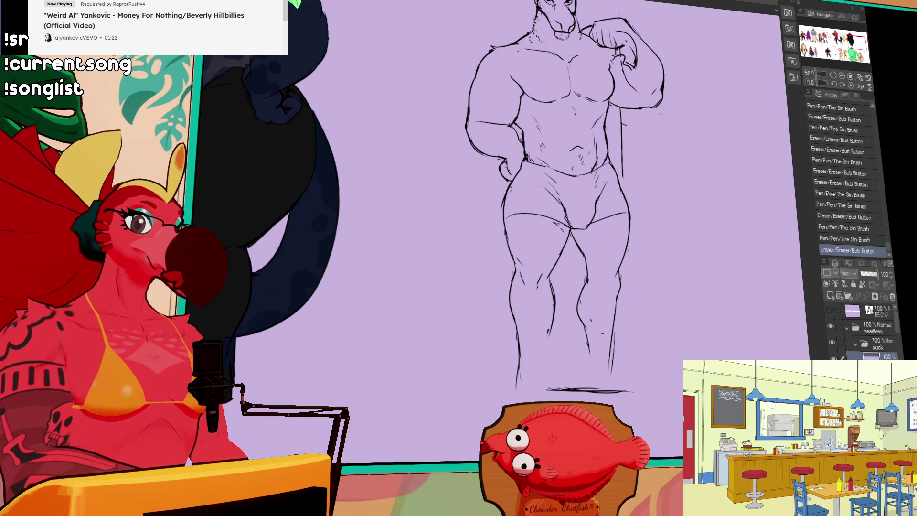
{"action": "left_click_drag", "start_coordinate": [753, 256], "coordinate": [756, 355]}
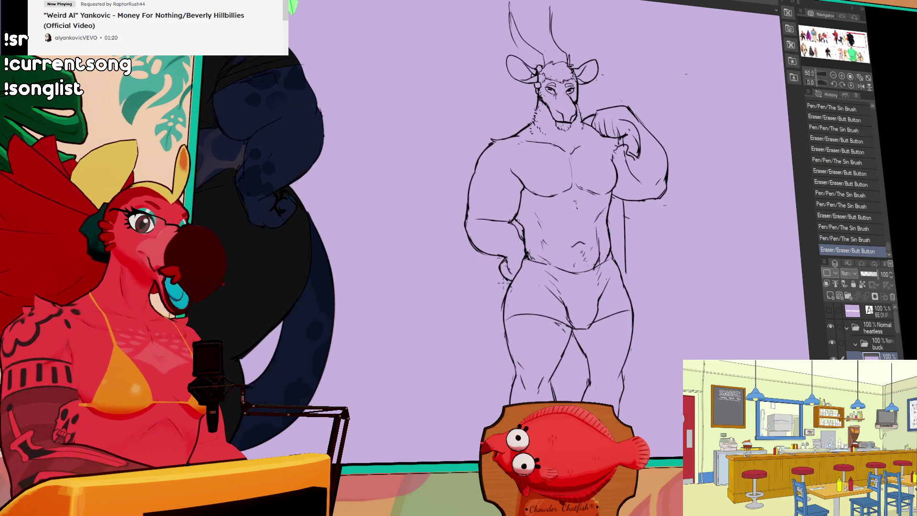
{"action": "left_click_drag", "start_coordinate": [477, 298], "coordinate": [505, 332]}
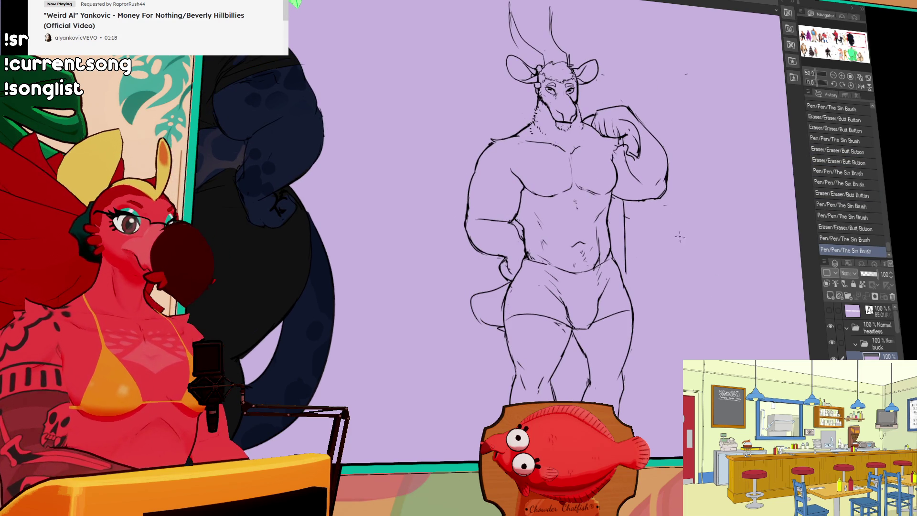
{"action": "left_click_drag", "start_coordinate": [678, 235], "coordinate": [679, 236]}
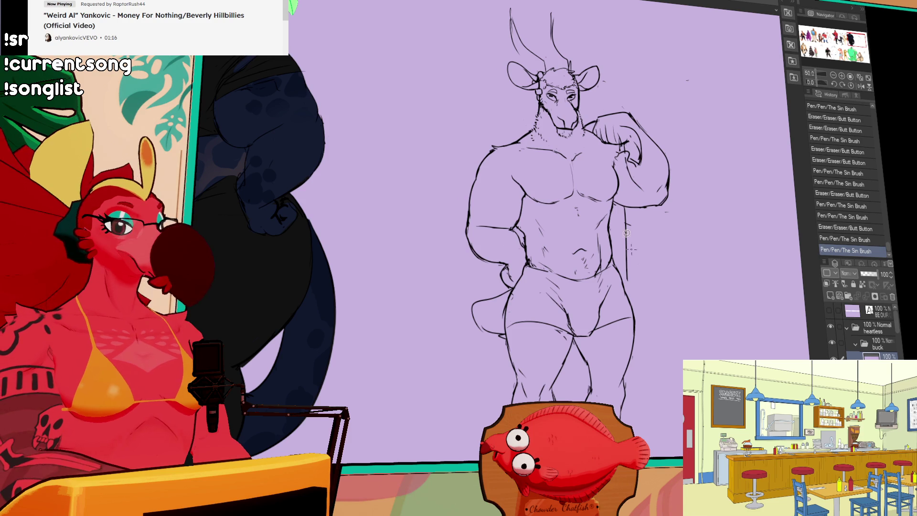
{"action": "left_click_drag", "start_coordinate": [487, 75], "coordinate": [619, 91]}
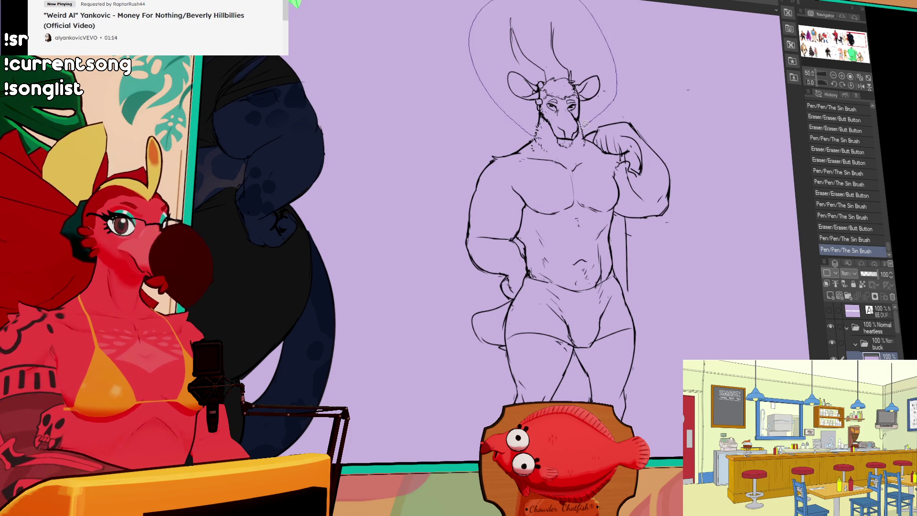
- Lasso the antelope's head, rotate it to a new tilt, confirm, and deselect
{"action": "left_click_drag", "start_coordinate": [556, 144], "coordinate": [538, 135]}
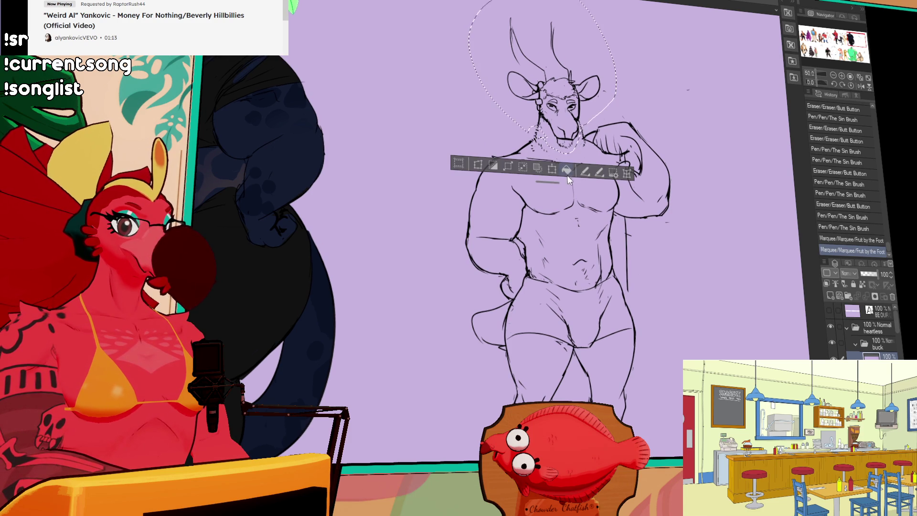
{"action": "left_click", "coordinate": [552, 169]}
{"action": "mouse_move", "coordinate": [592, 157]}
{"action": "left_mouse_down"}
{"action": "mouse_move", "coordinate": [603, 140]}
{"action": "mouse_move", "coordinate": [615, 139]}
{"action": "mouse_move", "coordinate": [609, 134]}
{"action": "left_mouse_up"}
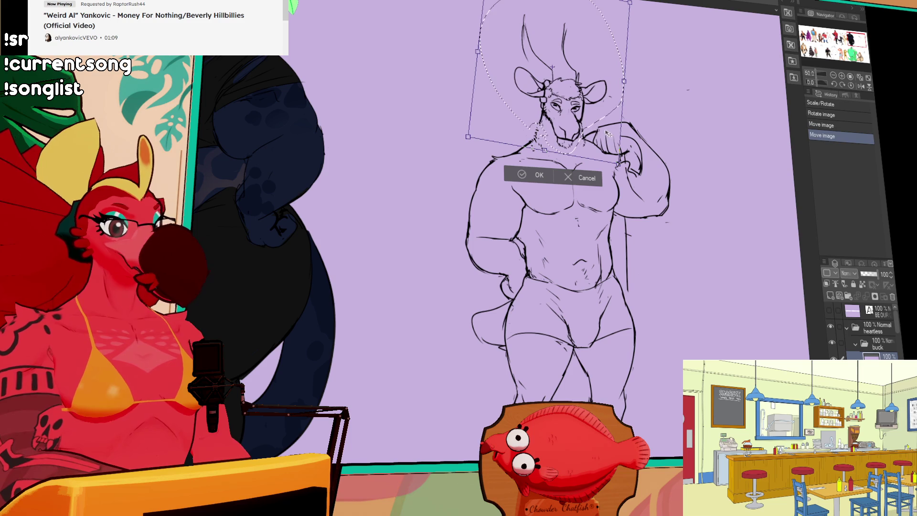
{"action": "key", "text": "Return"}
{"action": "key", "text": "ctrl+d"}
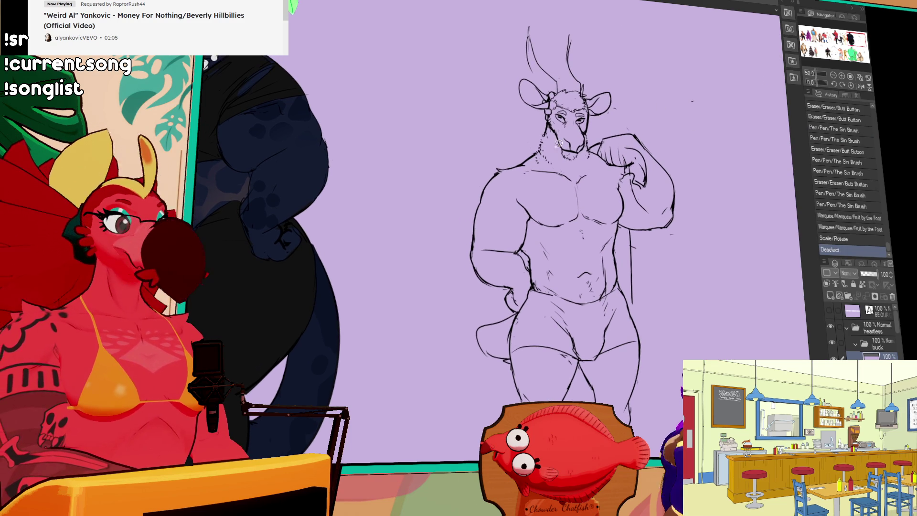
- Draw small fur hatching strokes around the shoulder and neck
{"action": "left_click_drag", "start_coordinate": [564, 420], "coordinate": [578, 427]}
{"action": "left_click_drag", "start_coordinate": [623, 134], "coordinate": [626, 130]}
{"action": "left_click_drag", "start_coordinate": [625, 133], "coordinate": [628, 129]}
{"action": "left_click_drag", "start_coordinate": [545, 142], "coordinate": [556, 148]}
{"action": "left_click_drag", "start_coordinate": [569, 420], "coordinate": [581, 427]}
{"action": "left_click_drag", "start_coordinate": [573, 421], "coordinate": [578, 429]}
{"action": "left_click_drag", "start_coordinate": [572, 422], "coordinate": [578, 427]}
- Erase strokes around the head and neck, undo the last erasure, and add neck hatching
{"action": "left_click_drag", "start_coordinate": [571, 421], "coordinate": [579, 428]}
{"action": "left_click_drag", "start_coordinate": [546, 128], "coordinate": [544, 131]}
{"action": "left_click_drag", "start_coordinate": [545, 129], "coordinate": [547, 131]}
{"action": "left_click_drag", "start_coordinate": [588, 135], "coordinate": [592, 151]}
{"action": "mouse_move", "coordinate": [592, 148]}
{"action": "left_mouse_down"}
{"action": "mouse_move", "coordinate": [598, 157]}
{"action": "mouse_move", "coordinate": [560, 169]}
{"action": "left_mouse_up"}
{"action": "key", "text": "ctrl+z"}
{"action": "key", "text": "ctrl+z"}
{"action": "left_click_drag", "start_coordinate": [553, 160], "coordinate": [559, 169]}
{"action": "left_click_drag", "start_coordinate": [554, 161], "coordinate": [560, 170]}
{"action": "left_click_drag", "start_coordinate": [556, 162], "coordinate": [562, 168]}
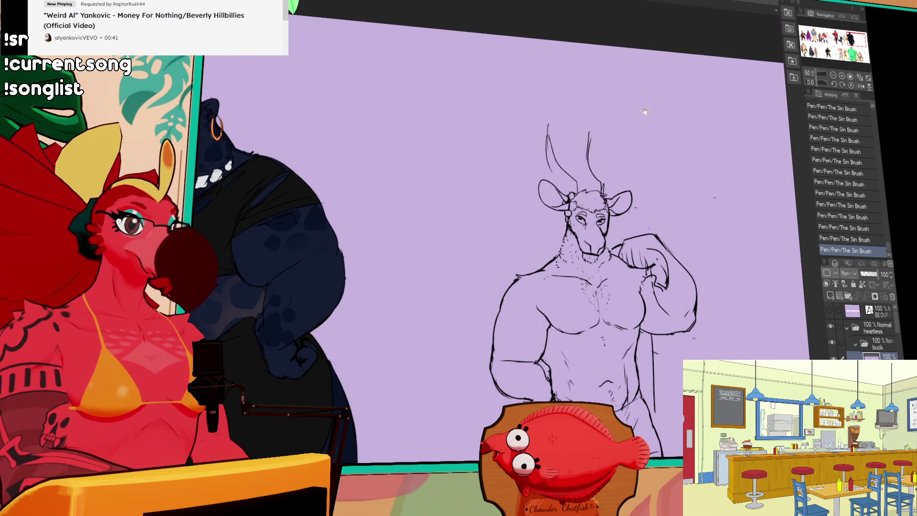
- Zoom in, undo two pen strokes, and erase and redraw the shoulder line
{"action": "key", "text": "ctrl+plus"}
{"action": "key", "text": "ctrl+z"}
{"action": "key", "text": "ctrl+z"}
{"action": "left_click_drag", "start_coordinate": [549, 218], "coordinate": [557, 212]}
{"action": "left_click_drag", "start_coordinate": [549, 219], "coordinate": [559, 211]}
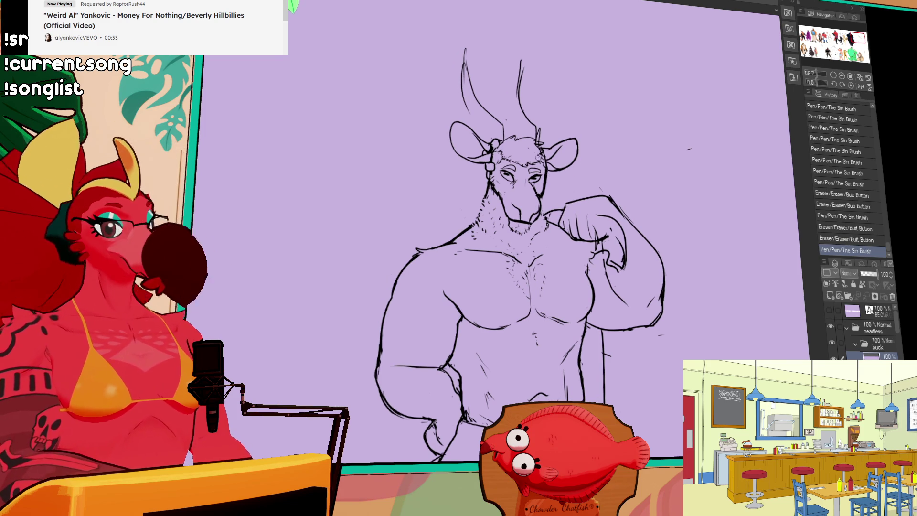
- Lasso the right ear and shift it, deselect, and zoom out to 33.3%
{"action": "mouse_move", "coordinate": [591, 139]}
{"action": "left_mouse_down"}
{"action": "mouse_move", "coordinate": [549, 178]}
{"action": "mouse_move", "coordinate": [565, 168]}
{"action": "left_mouse_up"}
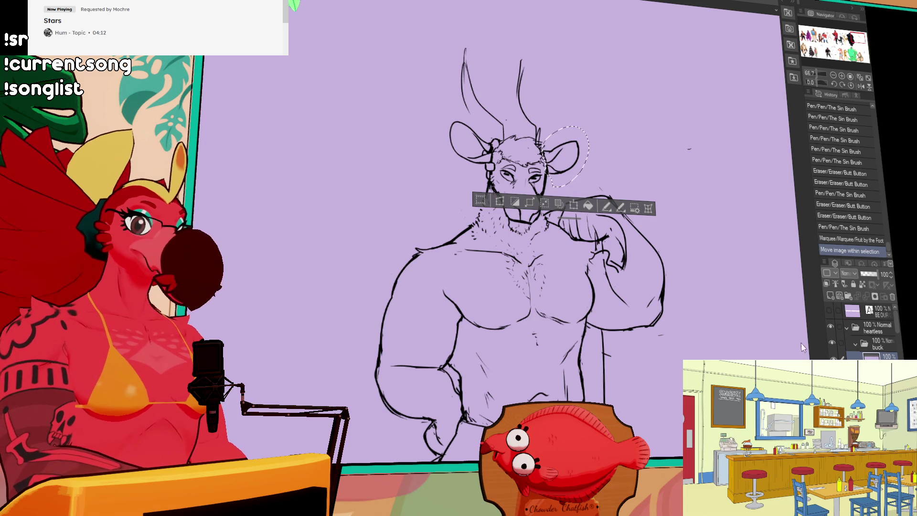
{"action": "key", "text": "ctrl+minus"}
{"action": "key", "text": "ctrl+minus"}
{"action": "key", "text": "ctrl+d"}
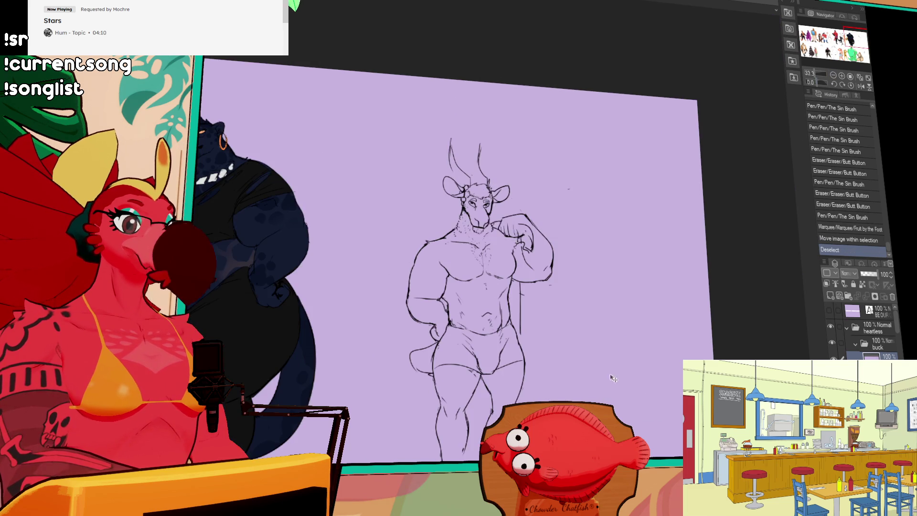
{"action": "left_click_drag", "start_coordinate": [577, 368], "coordinate": [739, 353]}
{"action": "mouse_move", "coordinate": [477, 334]}
{"action": "left_mouse_down"}
{"action": "mouse_move", "coordinate": [482, 305]}
{"action": "mouse_move", "coordinate": [564, 268]}
{"action": "mouse_move", "coordinate": [554, 201]}
{"action": "left_mouse_up"}
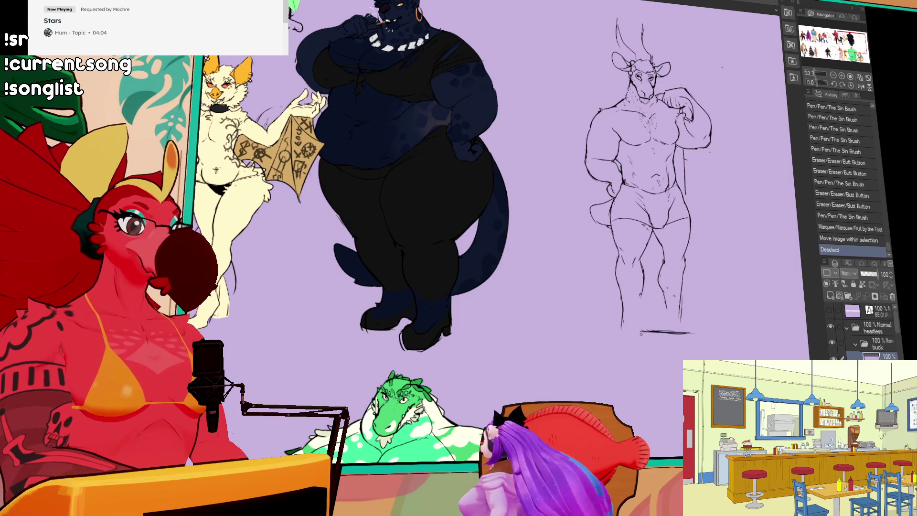
- Trim the ground line, redraw the left foot strokes, then zoom in on the coloured character group
{"action": "left_click_drag", "start_coordinate": [640, 331], "coordinate": [666, 332]}
{"action": "mouse_move", "coordinate": [611, 329]}
{"action": "left_mouse_down"}
{"action": "mouse_move", "coordinate": [620, 317]}
{"action": "mouse_move", "coordinate": [607, 342]}
{"action": "mouse_move", "coordinate": [623, 337]}
{"action": "mouse_move", "coordinate": [609, 343]}
{"action": "left_mouse_up"}
{"action": "key", "text": "ctrl+z"}
{"action": "key", "text": "ctrl+z"}
{"action": "left_click_drag", "start_coordinate": [610, 336], "coordinate": [624, 346]}
{"action": "left_click_drag", "start_coordinate": [616, 346], "coordinate": [620, 345]}
{"action": "mouse_move", "coordinate": [611, 342]}
{"action": "left_mouse_down"}
{"action": "mouse_move", "coordinate": [633, 348]}
{"action": "mouse_move", "coordinate": [619, 345]}
{"action": "left_mouse_up"}
{"action": "left_click_drag", "start_coordinate": [610, 341], "coordinate": [622, 346]}
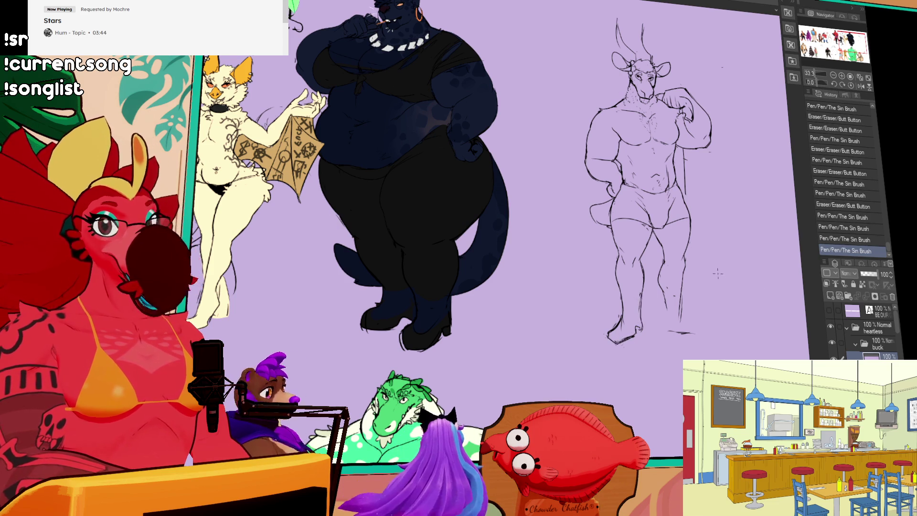
{"action": "key", "text": "ctrl+plus"}
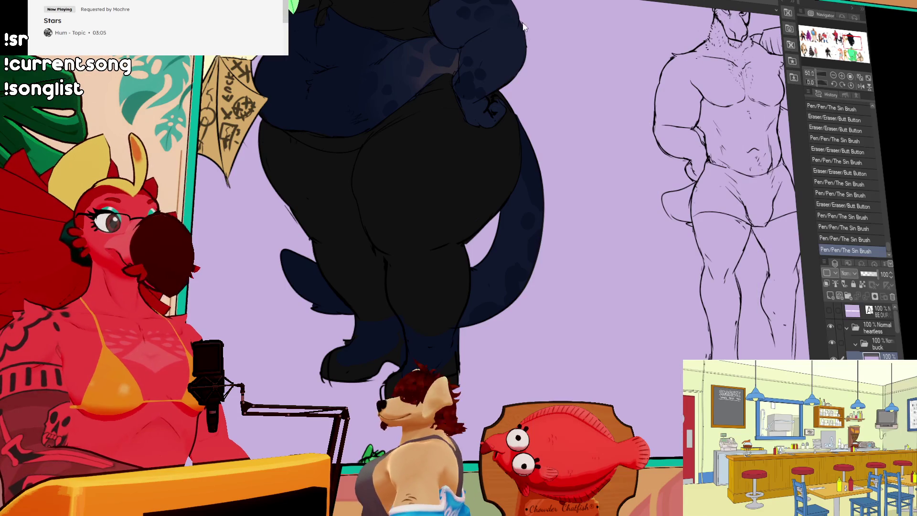
{"action": "left_click_drag", "start_coordinate": [809, 39], "coordinate": [807, 34]}
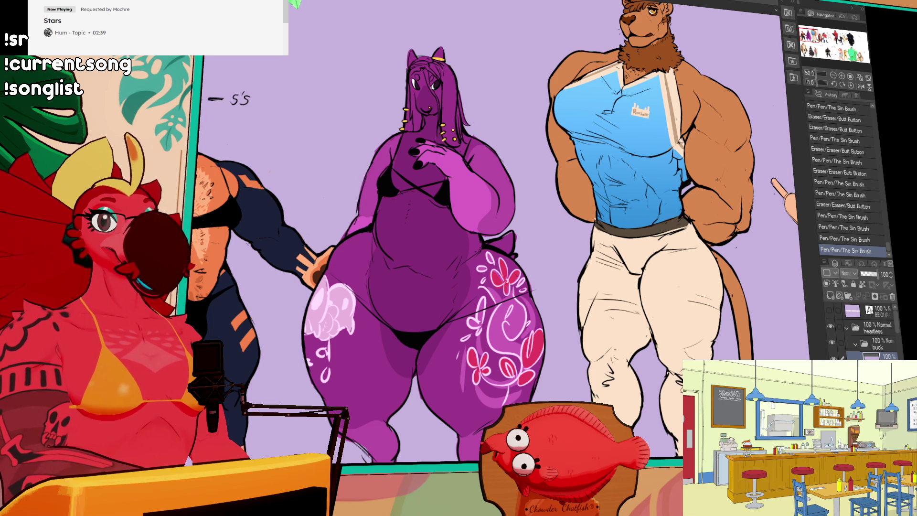
{"action": "left_click_drag", "start_coordinate": [773, 181], "coordinate": [760, 41]}
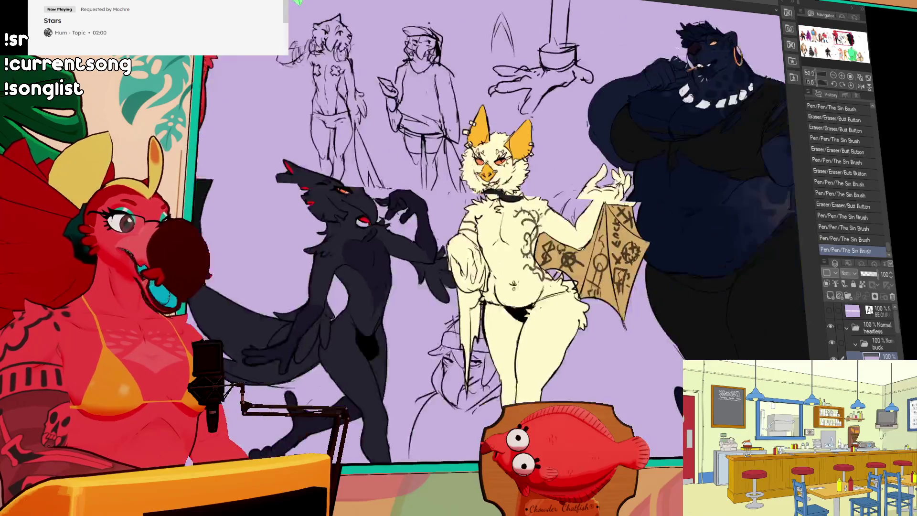
{"action": "left_click_drag", "start_coordinate": [843, 37], "coordinate": [850, 38]}
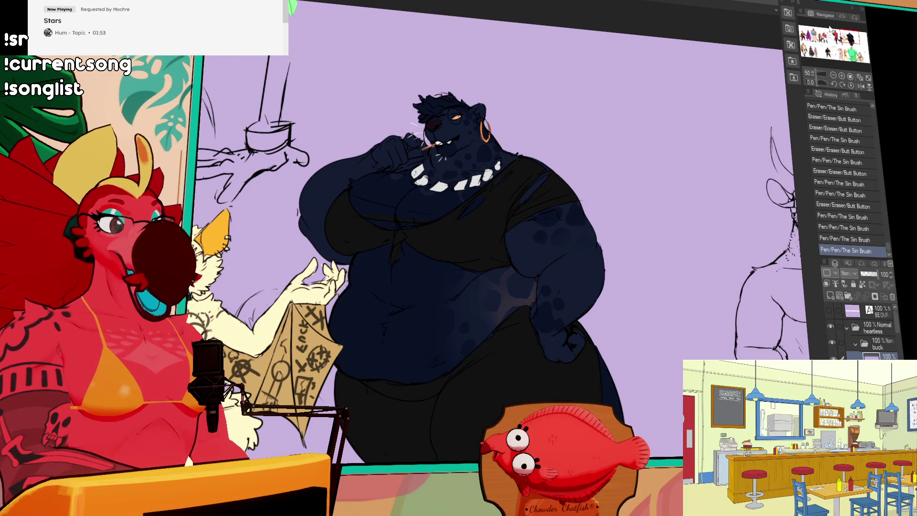
{"action": "mouse_move", "coordinate": [850, 38]}
{"action": "left_mouse_down"}
{"action": "mouse_move", "coordinate": [850, 50]}
{"action": "mouse_move", "coordinate": [829, 58]}
{"action": "mouse_move", "coordinate": [823, 50]}
{"action": "mouse_move", "coordinate": [843, 54]}
{"action": "mouse_move", "coordinate": [792, 30]}
{"action": "mouse_move", "coordinate": [807, 34]}
{"action": "left_mouse_up"}
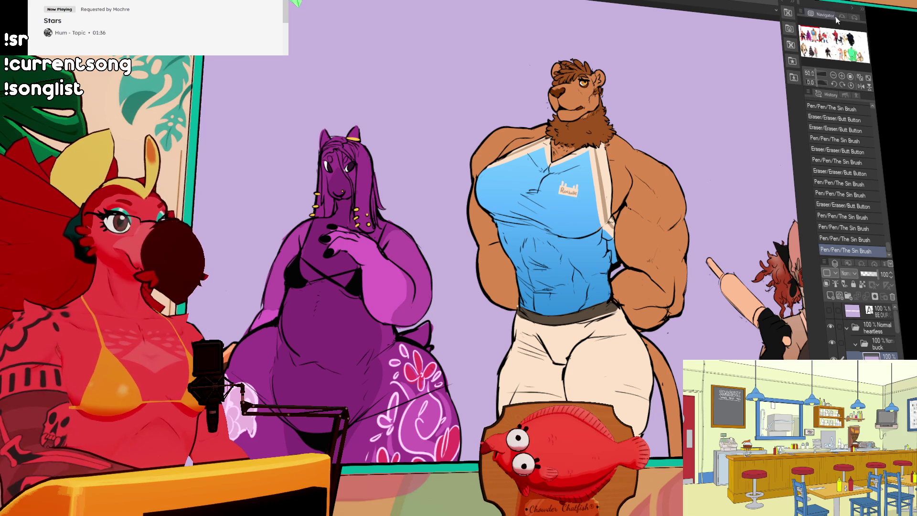
{"action": "mouse_move", "coordinate": [818, 29]}
{"action": "left_mouse_down"}
{"action": "mouse_move", "coordinate": [809, 50]}
{"action": "mouse_move", "coordinate": [818, 55]}
{"action": "mouse_move", "coordinate": [859, 58]}
{"action": "mouse_move", "coordinate": [860, 44]}
{"action": "left_mouse_up"}
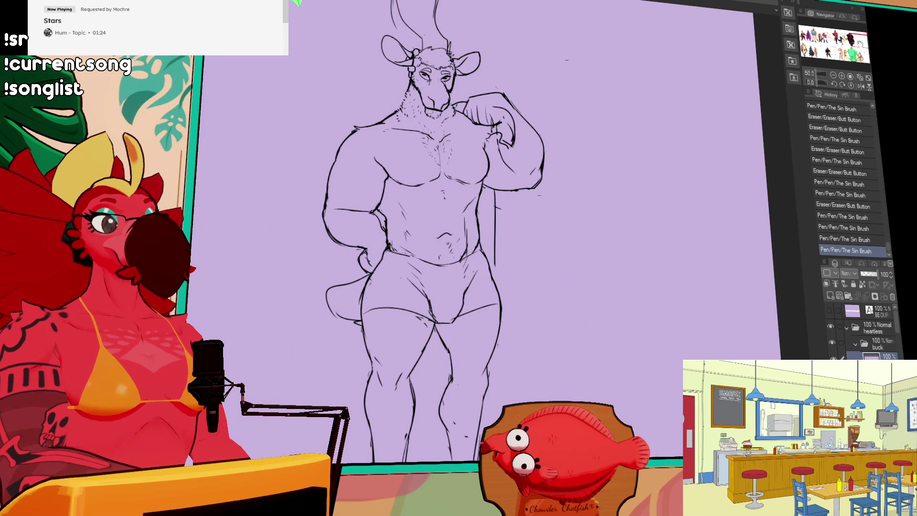
- Erase stray lines on the antelope's shorts and add a stroke to the leg
{"action": "left_click_drag", "start_coordinate": [548, 256], "coordinate": [556, 194]}
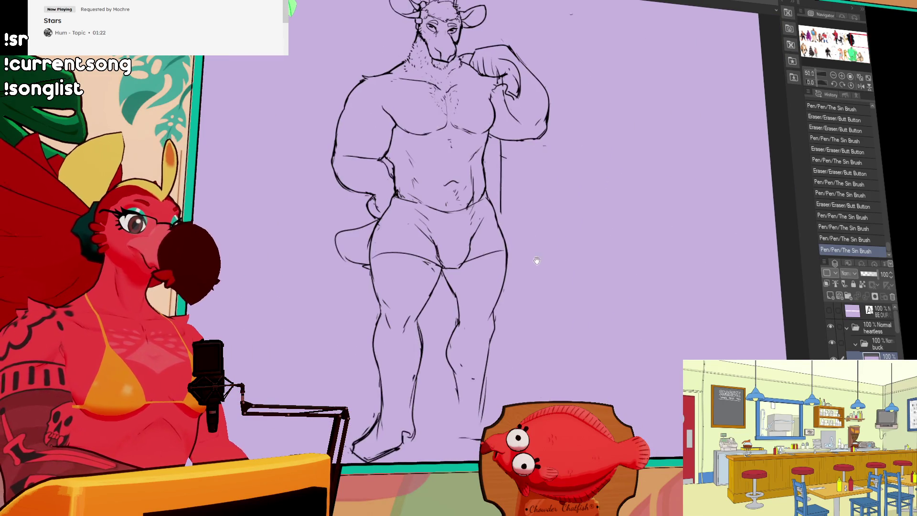
{"action": "mouse_move", "coordinate": [451, 274]}
{"action": "left_mouse_down"}
{"action": "mouse_move", "coordinate": [458, 296]}
{"action": "mouse_move", "coordinate": [444, 268]}
{"action": "mouse_move", "coordinate": [459, 313]}
{"action": "left_mouse_up"}
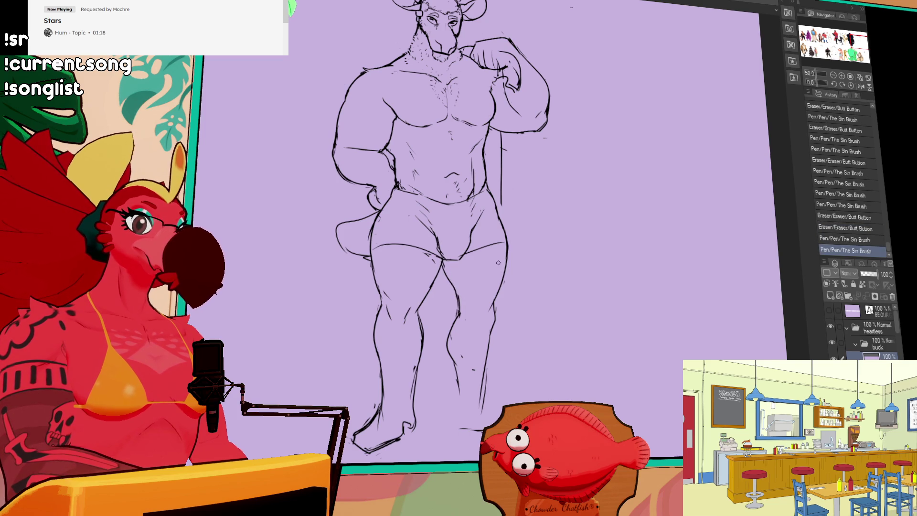
{"action": "left_click_drag", "start_coordinate": [485, 272], "coordinate": [497, 286]}
- Touch up the left thigh lines and redraw the strokes at the left knee
{"action": "mouse_move", "coordinate": [395, 310]}
{"action": "left_mouse_down"}
{"action": "mouse_move", "coordinate": [399, 315]}
{"action": "mouse_move", "coordinate": [394, 301]}
{"action": "left_mouse_up"}
{"action": "left_click_drag", "start_coordinate": [384, 279], "coordinate": [382, 304]}
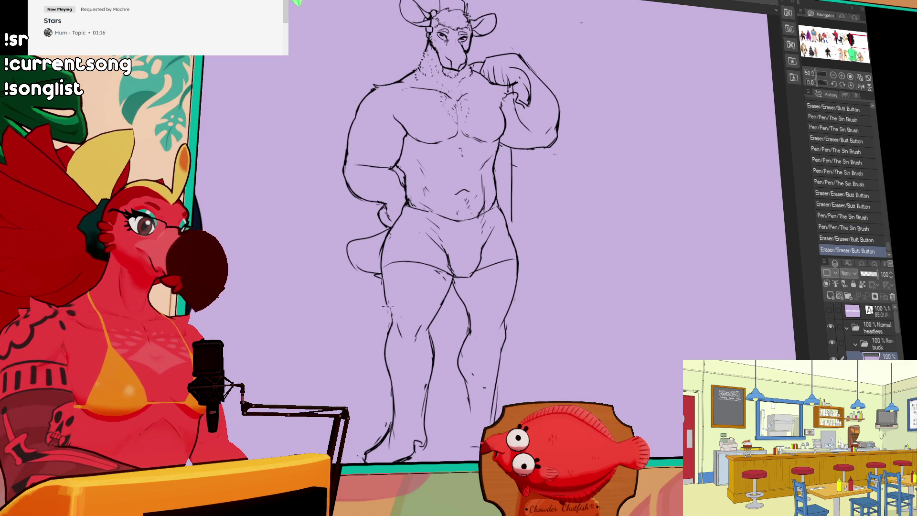
{"action": "left_click_drag", "start_coordinate": [507, 313], "coordinate": [509, 316]}
{"action": "left_click_drag", "start_coordinate": [404, 319], "coordinate": [415, 317]}
{"action": "mouse_move", "coordinate": [416, 318]}
{"action": "left_mouse_down"}
{"action": "mouse_move", "coordinate": [420, 337]}
{"action": "mouse_move", "coordinate": [402, 343]}
{"action": "mouse_move", "coordinate": [535, 353]}
{"action": "mouse_move", "coordinate": [529, 335]}
{"action": "mouse_move", "coordinate": [540, 360]}
{"action": "left_mouse_up"}
{"action": "mouse_move", "coordinate": [544, 353]}
{"action": "left_mouse_down"}
{"action": "mouse_move", "coordinate": [555, 352]}
{"action": "mouse_move", "coordinate": [553, 365]}
{"action": "left_mouse_up"}
- Recentre the antelope sketch and add small detail strokes on the leg and near the arm
{"action": "mouse_move", "coordinate": [509, 185]}
{"action": "left_mouse_down"}
{"action": "mouse_move", "coordinate": [605, 271]}
{"action": "mouse_move", "coordinate": [738, 318]}
{"action": "left_mouse_up"}
{"action": "left_click_drag", "start_coordinate": [762, 358], "coordinate": [654, 332]}
{"action": "left_click_drag", "start_coordinate": [639, 408], "coordinate": [644, 416]}
{"action": "mouse_move", "coordinate": [610, 222]}
{"action": "left_mouse_down"}
{"action": "mouse_move", "coordinate": [619, 246]}
{"action": "mouse_move", "coordinate": [588, 246]}
{"action": "left_mouse_up"}
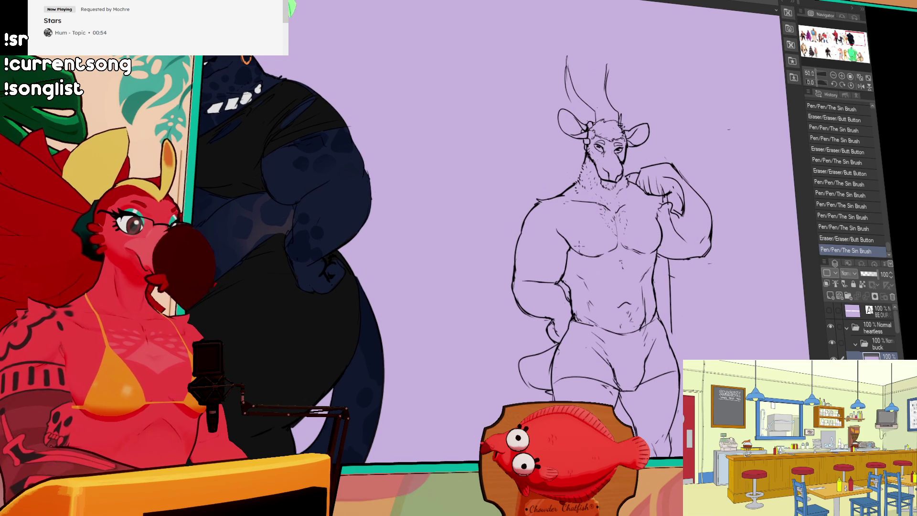
{"action": "left_click_drag", "start_coordinate": [656, 214], "coordinate": [659, 217]}
{"action": "left_click_drag", "start_coordinate": [677, 249], "coordinate": [663, 255]}
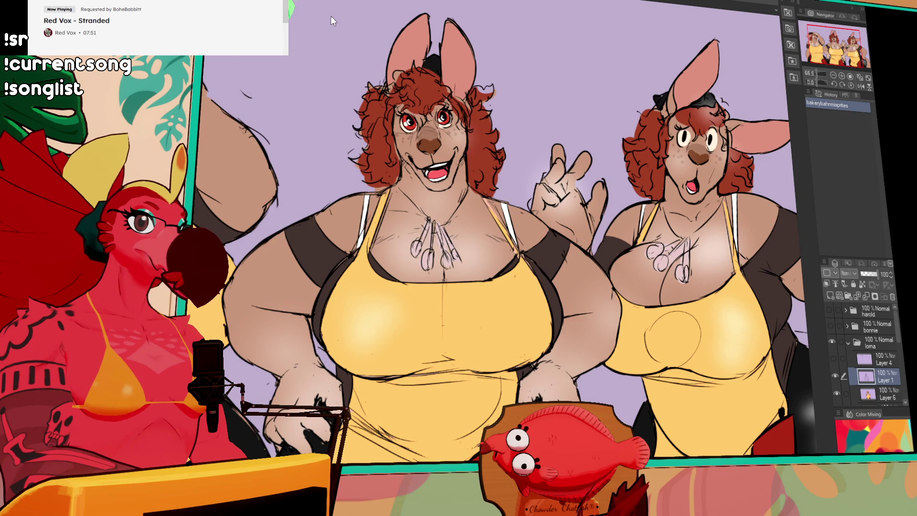
- Switch to the sourdough bakery document, hide the BREAD folder and show the 3D bakery layer
{"action": "key", "text": "ctrl+Tab"}
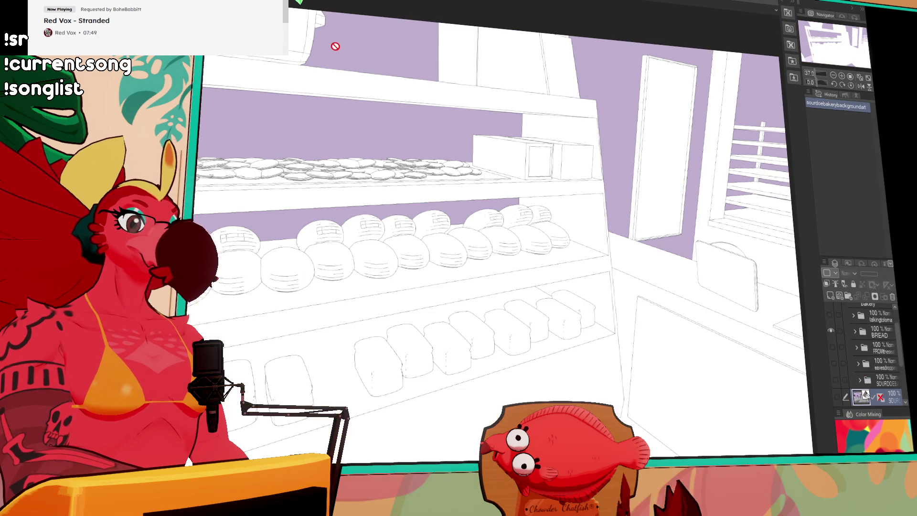
{"action": "left_click", "coordinate": [830, 329]}
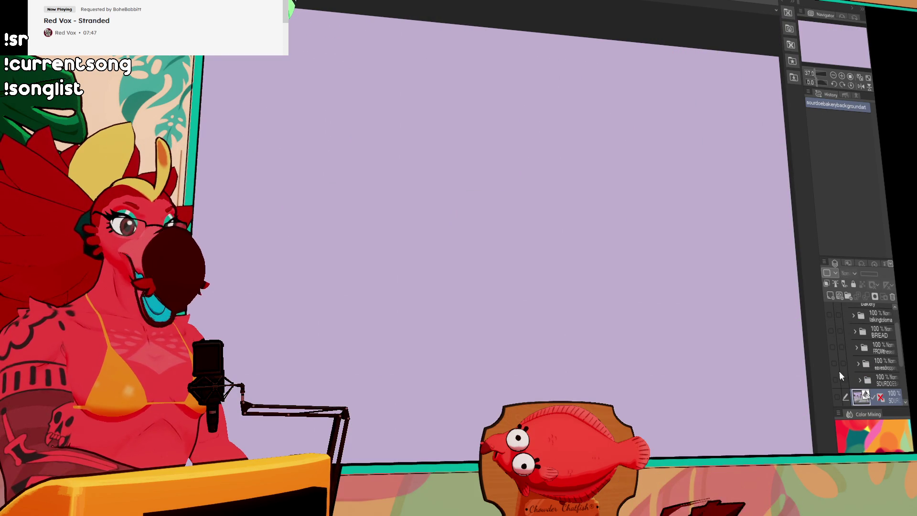
{"action": "left_click", "coordinate": [836, 397]}
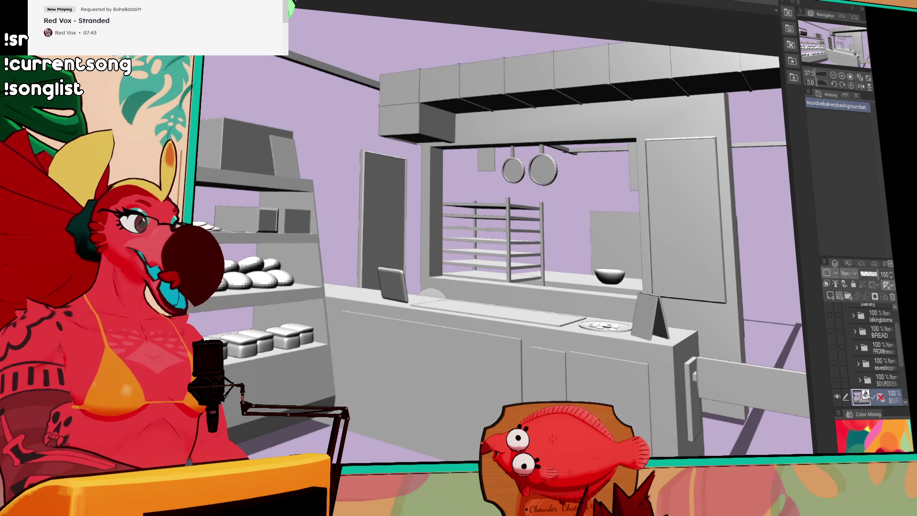
- Rotate the 3D bakery model's camera, undo it, then move the camera closer into the scene
{"action": "left_click", "coordinate": [294, 303]}
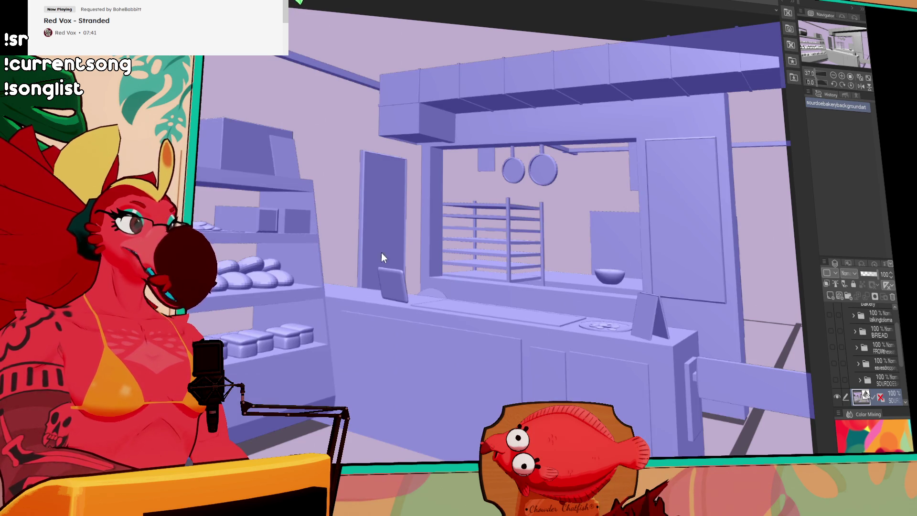
{"action": "left_click", "coordinate": [439, 293]}
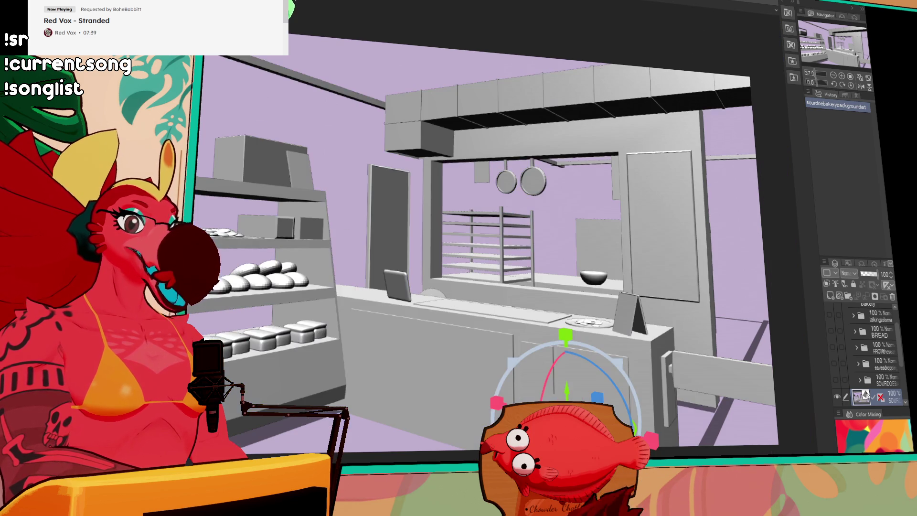
{"action": "mouse_move", "coordinate": [620, 430]}
{"action": "left_mouse_down"}
{"action": "mouse_move", "coordinate": [670, 437]}
{"action": "mouse_move", "coordinate": [457, 453]}
{"action": "mouse_move", "coordinate": [387, 446]}
{"action": "mouse_move", "coordinate": [501, 447]}
{"action": "mouse_move", "coordinate": [666, 372]}
{"action": "mouse_move", "coordinate": [694, 317]}
{"action": "left_mouse_up"}
{"action": "key", "text": "ctrl+z"}
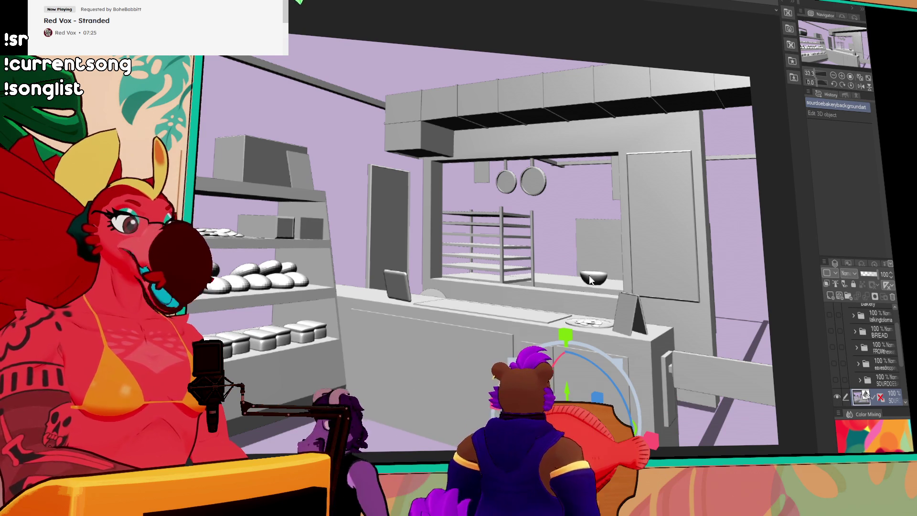
{"action": "left_click_drag", "start_coordinate": [582, 278], "coordinate": [652, 248]}
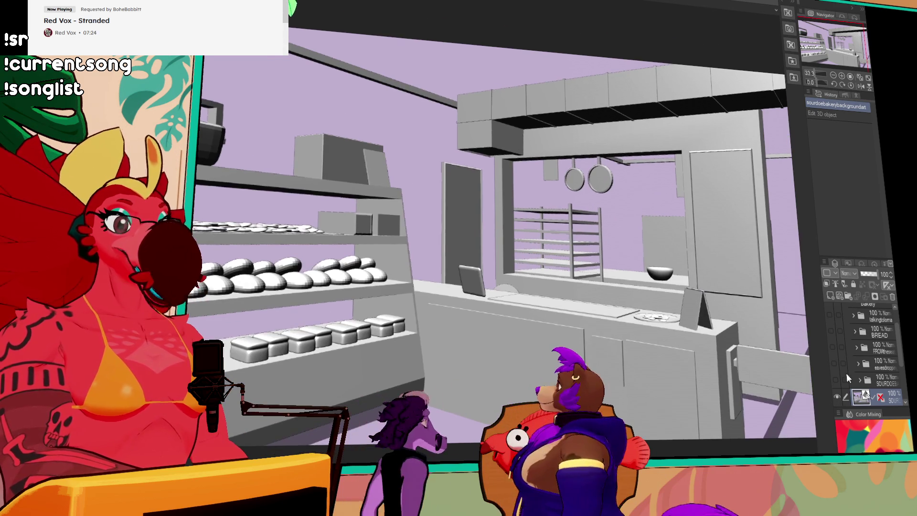
- Show the painted SOURDOE bakery artwork and deselect the 3D bakery object
{"action": "left_click", "coordinate": [836, 378]}
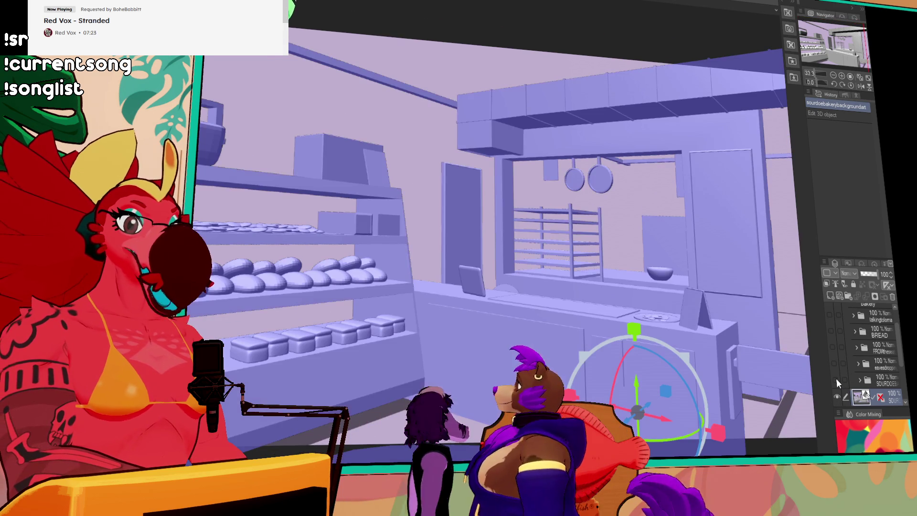
{"action": "left_click", "coordinate": [836, 378]}
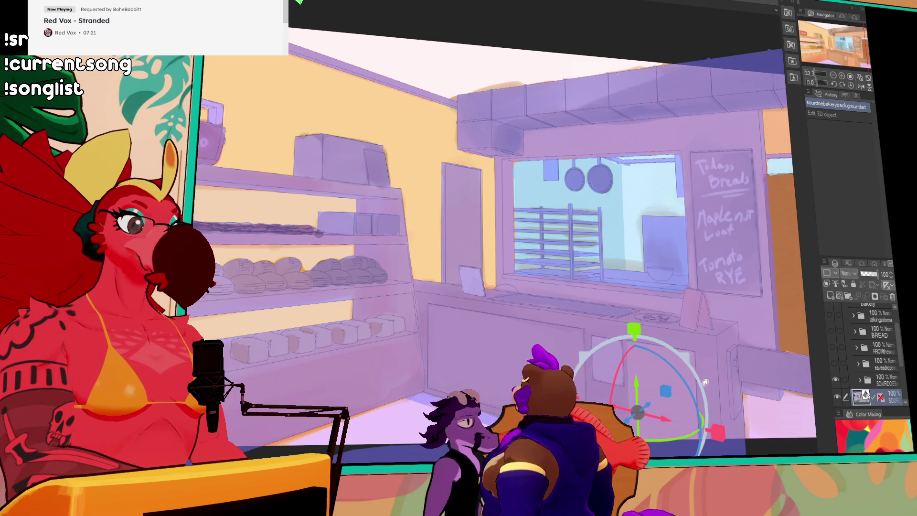
{"action": "left_click", "coordinate": [837, 392]}
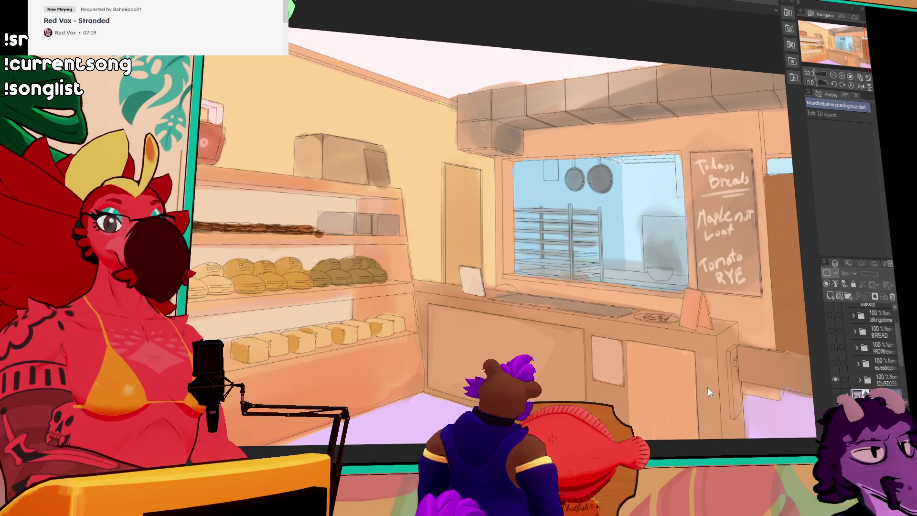
{"action": "scroll", "coordinate": [580, 331], "scroll_direction": "up", "scroll_amount": 10}
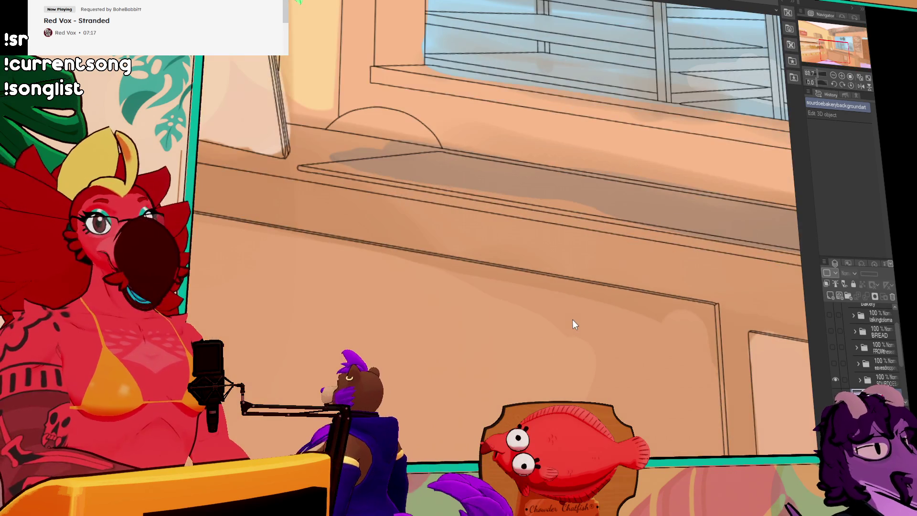
- Hide the painted SOURDOE layer and show the eavesdropping layer's 3D scene
{"action": "scroll", "coordinate": [568, 308], "scroll_direction": "up", "scroll_amount": 5}
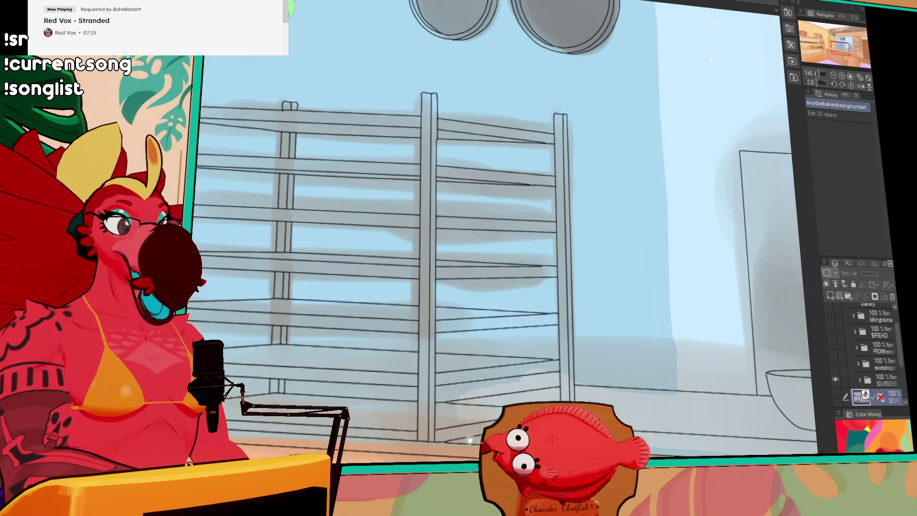
{"action": "scroll", "coordinate": [480, 294], "scroll_direction": "down", "scroll_amount": 5}
{"action": "scroll", "coordinate": [478, 293], "scroll_direction": "down", "scroll_amount": 2}
{"action": "mouse_move", "coordinate": [480, 313]}
{"action": "left_mouse_down"}
{"action": "mouse_move", "coordinate": [399, 379]}
{"action": "mouse_move", "coordinate": [804, 378]}
{"action": "left_mouse_up"}
{"action": "left_click", "coordinate": [836, 380]}
{"action": "left_click", "coordinate": [832, 363]}
{"action": "scroll", "coordinate": [631, 340], "scroll_direction": "down", "scroll_amount": 2}
{"action": "mouse_move", "coordinate": [587, 307]}
{"action": "left_mouse_down"}
{"action": "mouse_move", "coordinate": [491, 227]}
{"action": "mouse_move", "coordinate": [483, 265]}
{"action": "left_mouse_up"}
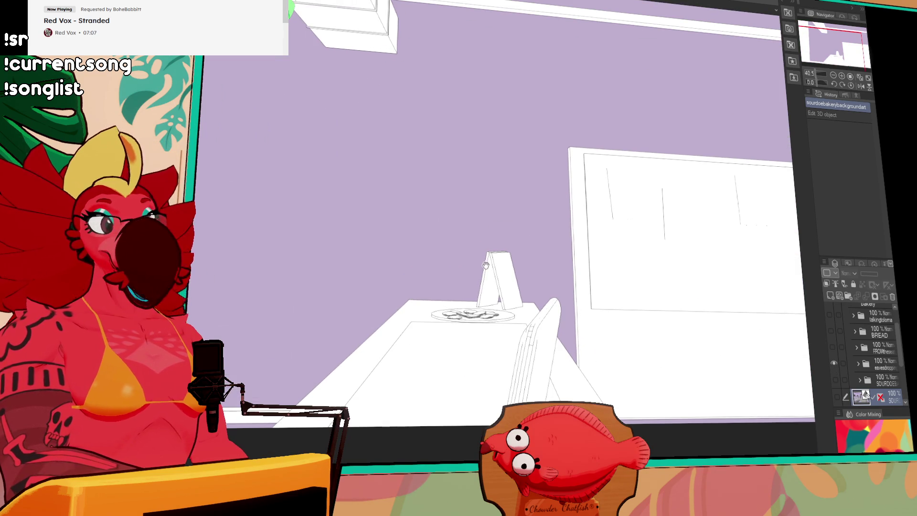
- Swap the eavesdropping layer for the FROMthese room render
{"action": "left_click", "coordinate": [832, 363]}
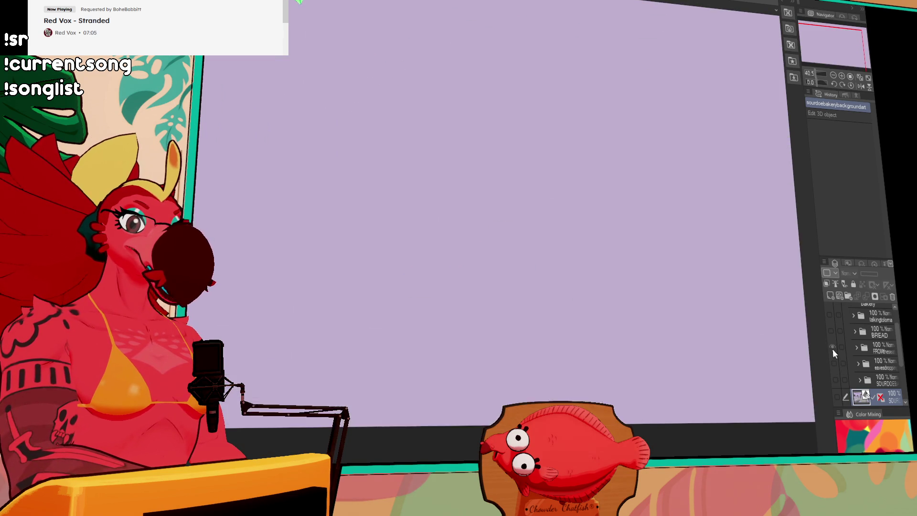
{"action": "left_click", "coordinate": [833, 347]}
{"action": "mouse_move", "coordinate": [592, 253]}
{"action": "left_mouse_down"}
{"action": "mouse_move", "coordinate": [662, 278]}
{"action": "mouse_move", "coordinate": [657, 294]}
{"action": "left_mouse_up"}
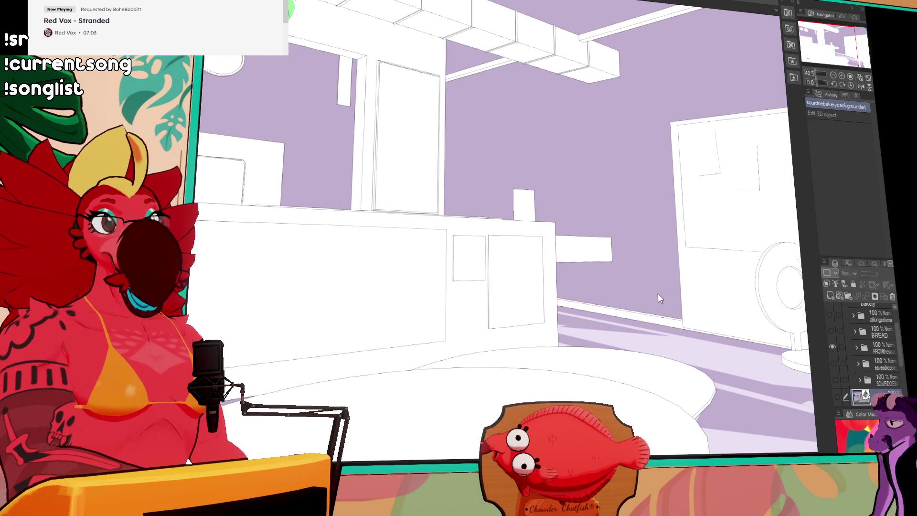
{"action": "scroll", "coordinate": [657, 293], "scroll_direction": "down", "scroll_amount": 1}
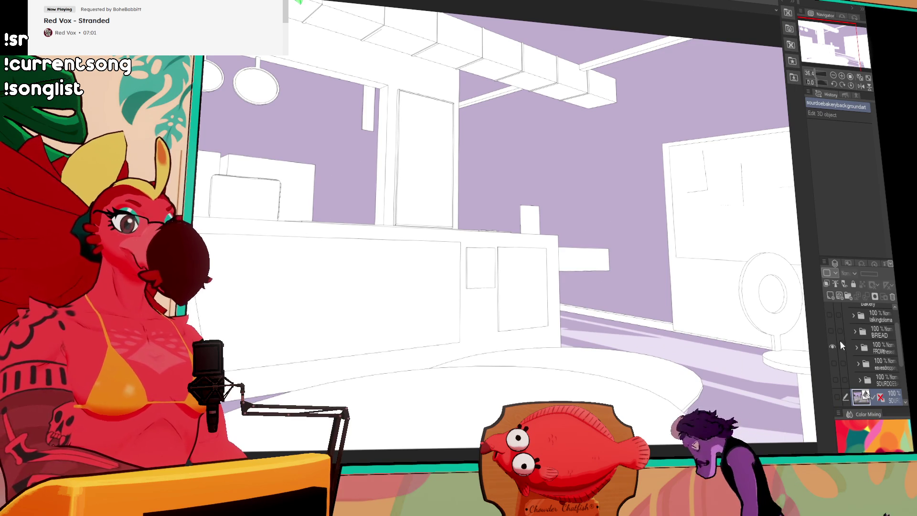
- Hide FROMthese, show the BREAD shelf render and pan from the loaf shelf to the wall
{"action": "left_click", "coordinate": [833, 346]}
{"action": "left_click", "coordinate": [831, 331]}
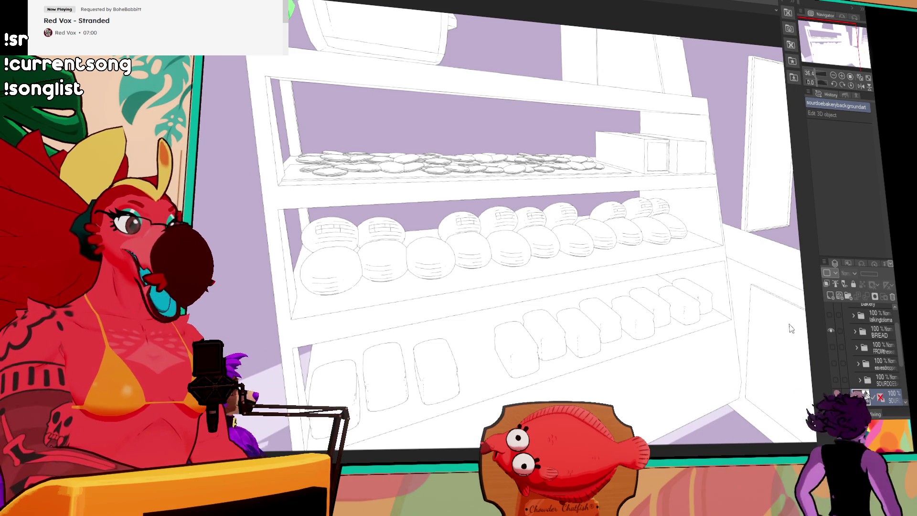
{"action": "scroll", "coordinate": [501, 246], "scroll_direction": "up", "scroll_amount": 3}
{"action": "scroll", "coordinate": [491, 211], "scroll_direction": "up", "scroll_amount": 2}
{"action": "scroll", "coordinate": [444, 201], "scroll_direction": "down", "scroll_amount": 5}
{"action": "mouse_move", "coordinate": [292, 212]}
{"action": "left_mouse_down"}
{"action": "mouse_move", "coordinate": [395, 235]}
{"action": "mouse_move", "coordinate": [432, 267]}
{"action": "mouse_move", "coordinate": [465, 173]}
{"action": "mouse_move", "coordinate": [398, 94]}
{"action": "mouse_move", "coordinate": [377, 229]}
{"action": "mouse_move", "coordinate": [365, 19]}
{"action": "left_mouse_up"}
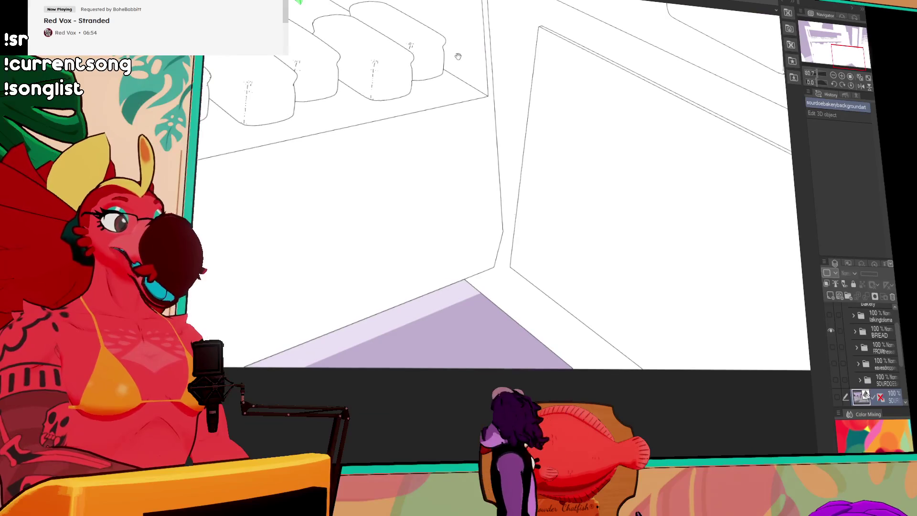
- Select the diagonal wall line on BREAD's first vector layer and stretch it larger
{"action": "left_click", "coordinate": [854, 331]}
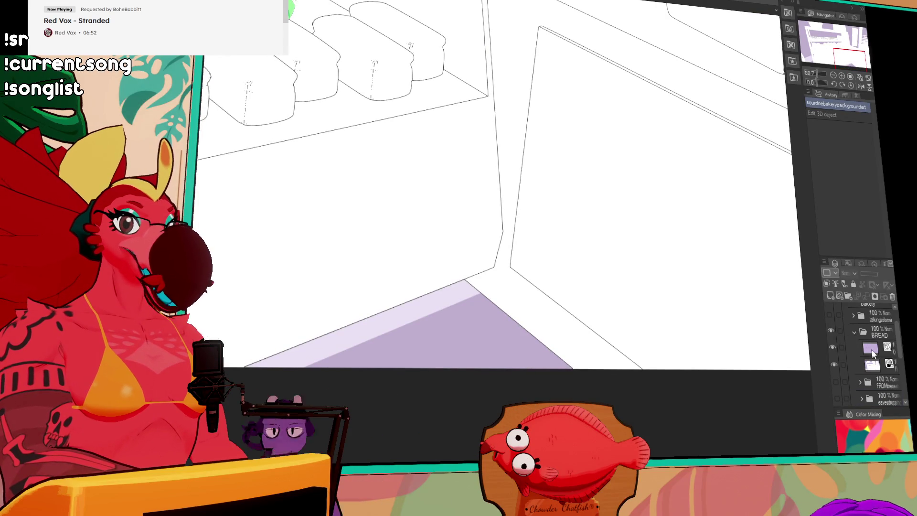
{"action": "left_click", "coordinate": [855, 348]}
{"action": "mouse_move", "coordinate": [505, 338]}
{"action": "left_mouse_down"}
{"action": "mouse_move", "coordinate": [515, 324]}
{"action": "mouse_move", "coordinate": [549, 315]}
{"action": "left_mouse_up"}
{"action": "left_click_drag", "start_coordinate": [602, 357], "coordinate": [635, 384]}
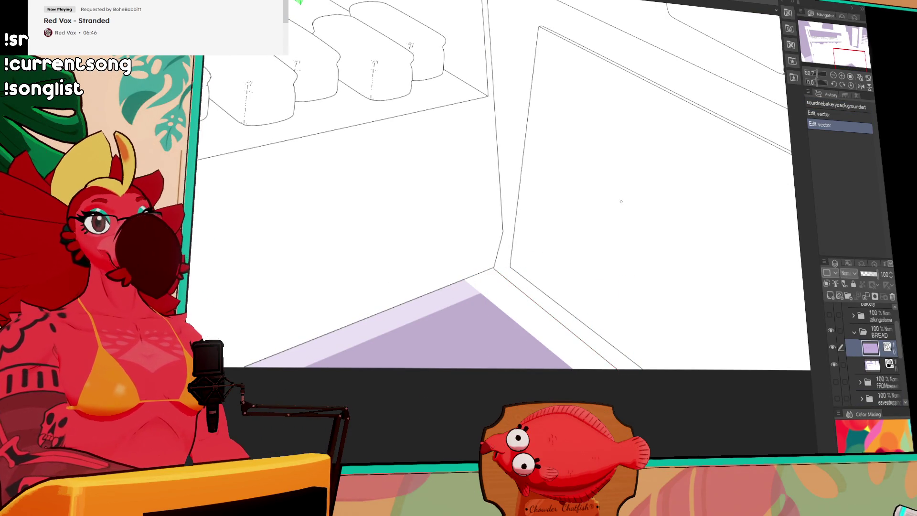
{"action": "left_click_drag", "start_coordinate": [626, 174], "coordinate": [612, 284]}
- Bring the bread shelves into view and show the empty-shelf kitchen background layer
{"action": "scroll", "coordinate": [572, 221], "scroll_direction": "down", "scroll_amount": 3}
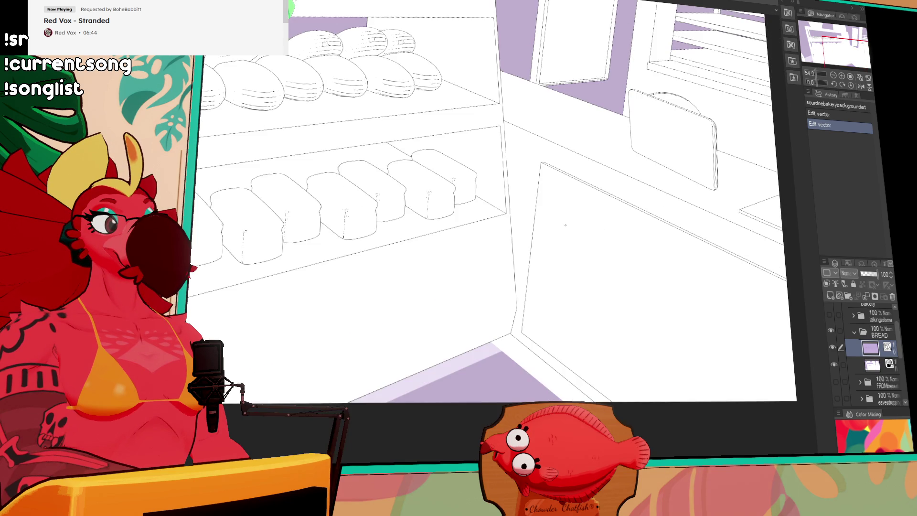
{"action": "left_click_drag", "start_coordinate": [532, 170], "coordinate": [657, 242]}
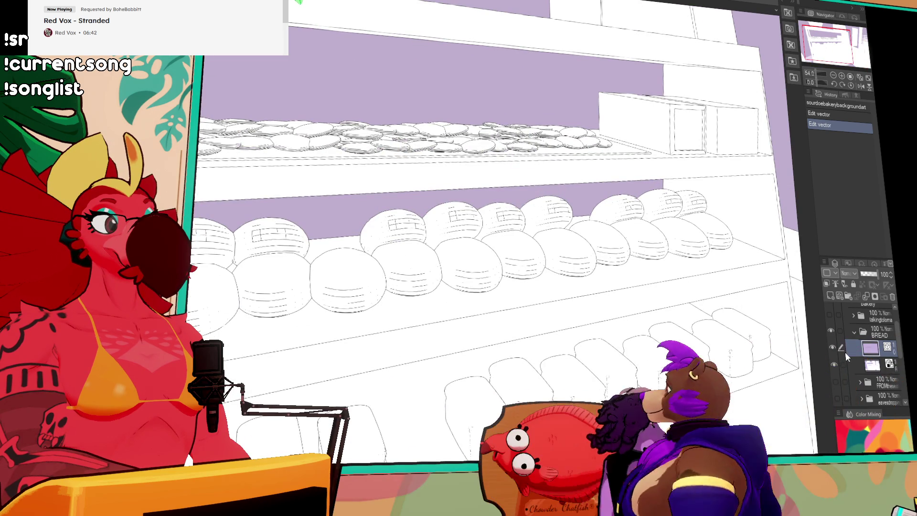
{"action": "left_click", "coordinate": [834, 357]}
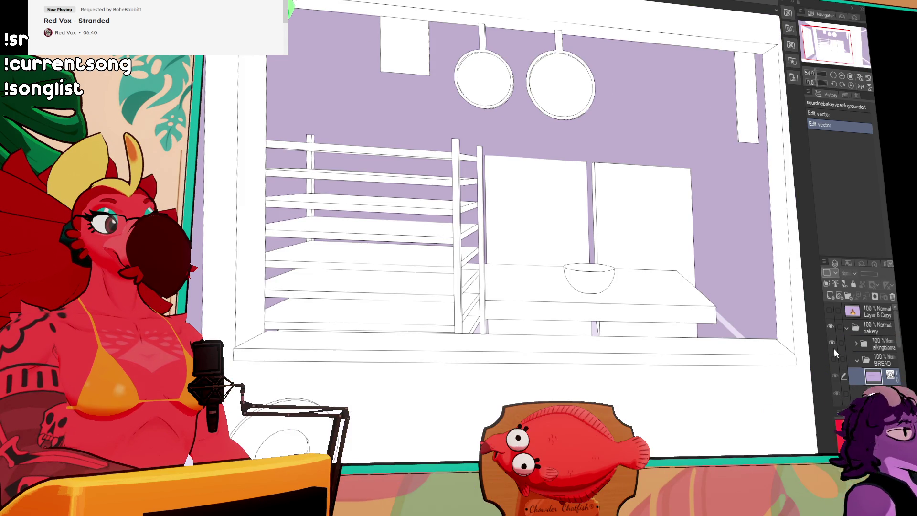
{"action": "scroll", "coordinate": [575, 327], "scroll_direction": "right", "scroll_amount": 5}
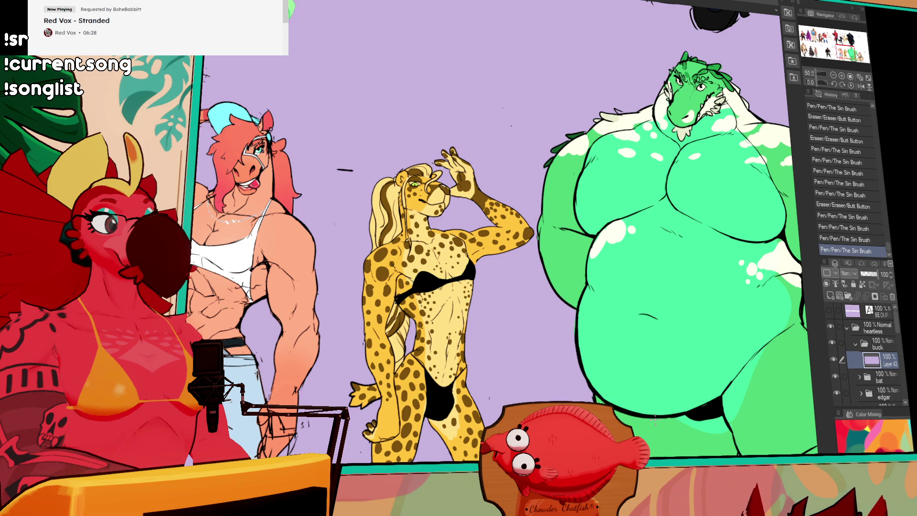
{"action": "left_click_drag", "start_coordinate": [811, 397], "coordinate": [472, 343]}
{"action": "left_click_drag", "start_coordinate": [652, 265], "coordinate": [468, 294]}
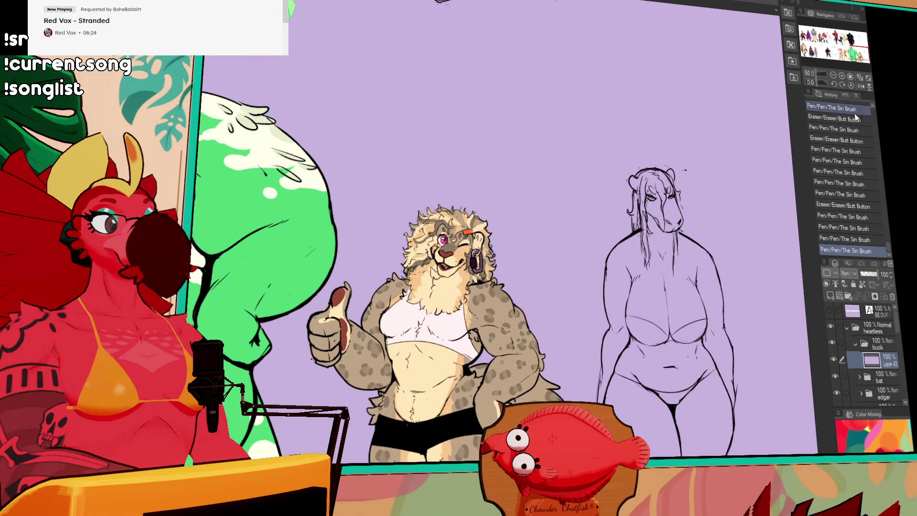